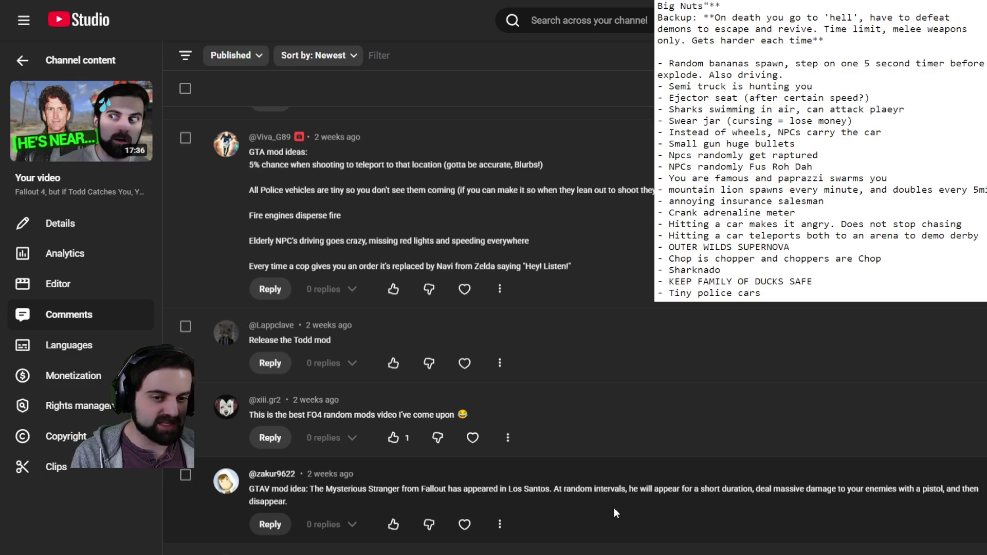
Highlight the Twitch chat phone call mod idea in the comments, then return to the notes
{"action": "scroll", "coordinate": [615, 510], "scroll_direction": "down", "scroll_amount": 5}
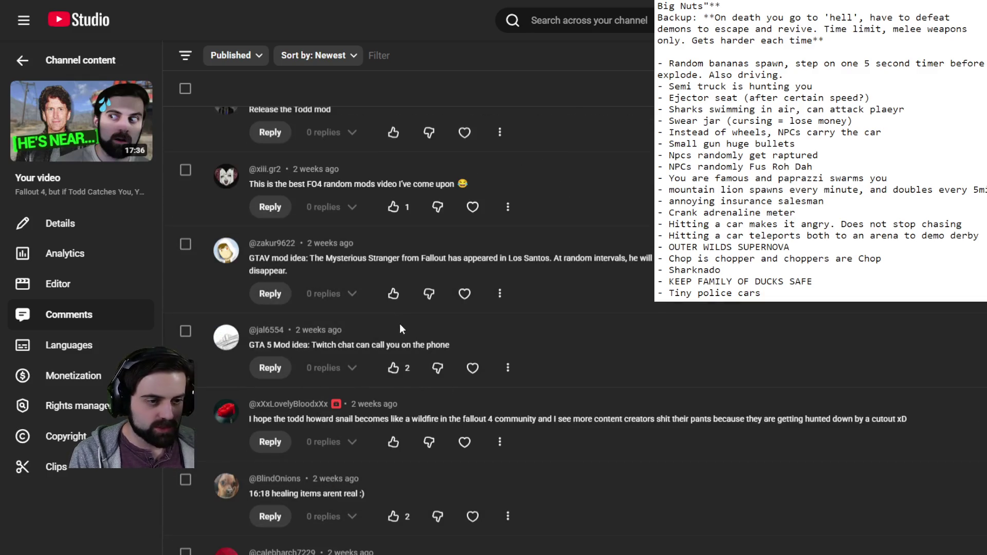
{"action": "mouse_move", "coordinate": [454, 344]}
{"action": "left_mouse_down"}
{"action": "mouse_move", "coordinate": [262, 333]}
{"action": "mouse_move", "coordinate": [252, 340]}
{"action": "left_mouse_up"}
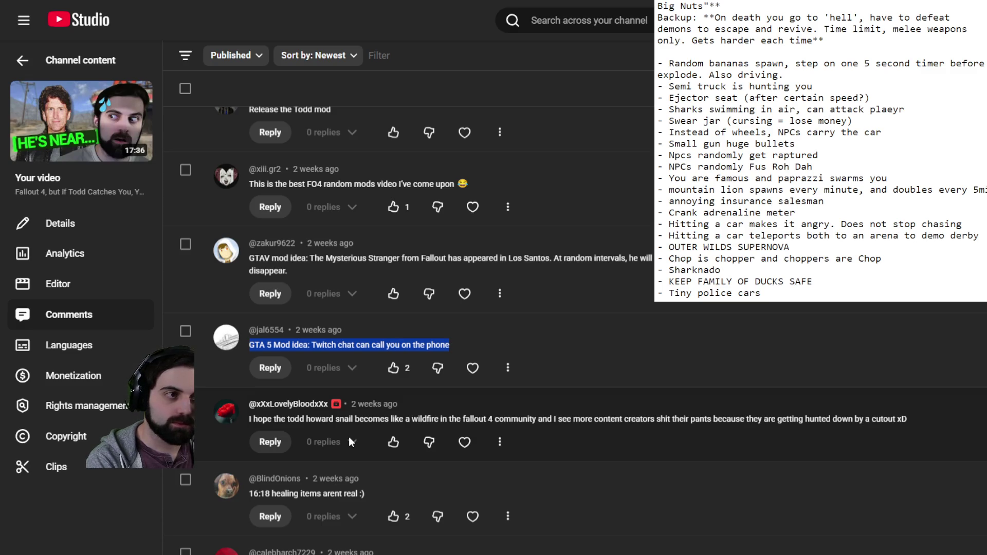
{"action": "left_click", "coordinate": [844, 292]}
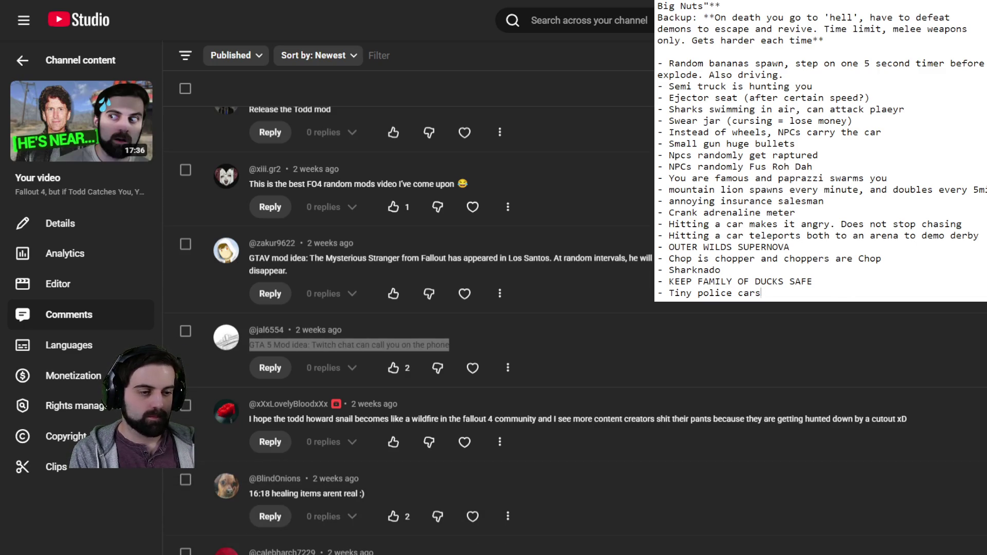
Add '- Fart tear gas' on a new line below 'Tiny police cars', leaving a fresh line after it
{"action": "scroll", "coordinate": [411, 308], "scroll_direction": "down", "scroll_amount": 6}
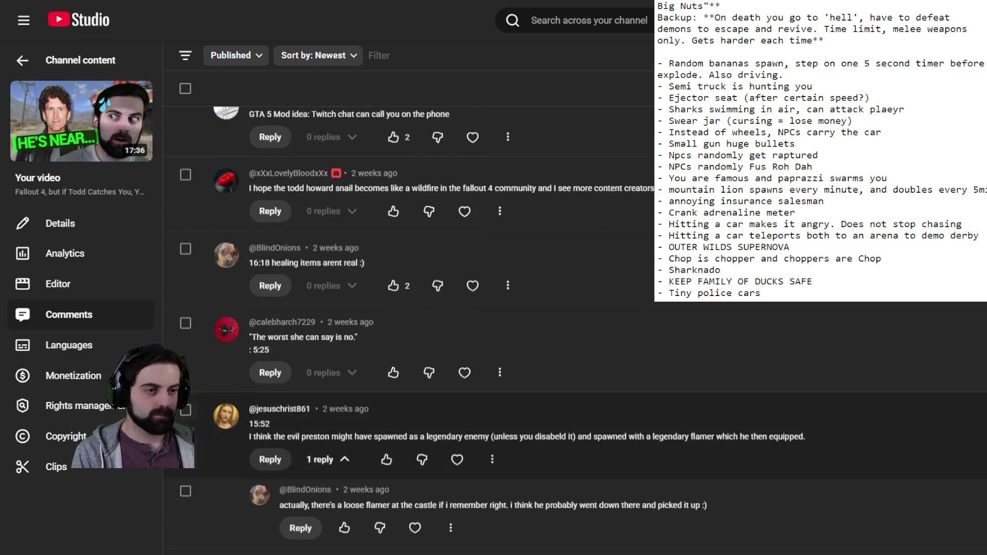
{"action": "scroll", "coordinate": [412, 309], "scroll_direction": "down", "scroll_amount": 1}
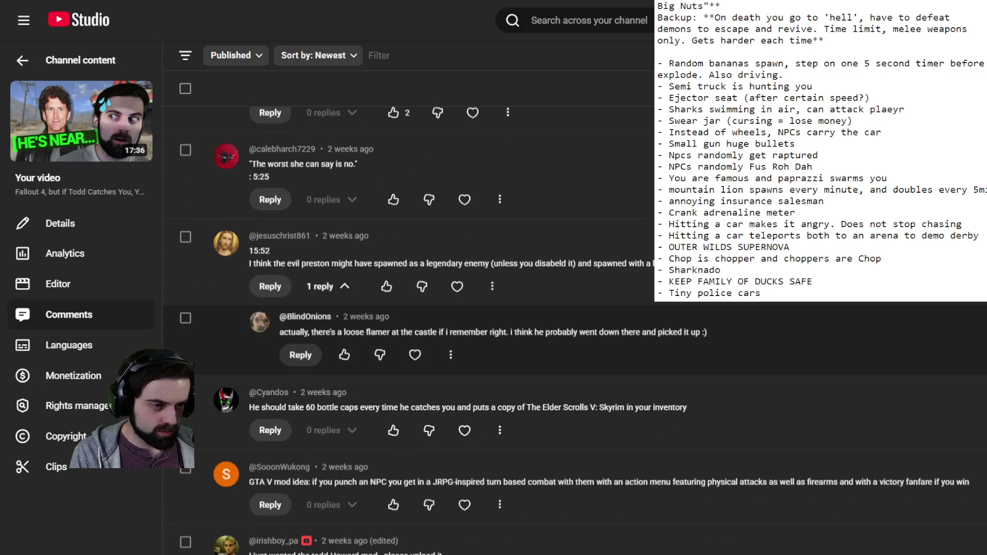
{"action": "scroll", "coordinate": [463, 360], "scroll_direction": "down", "scroll_amount": 3}
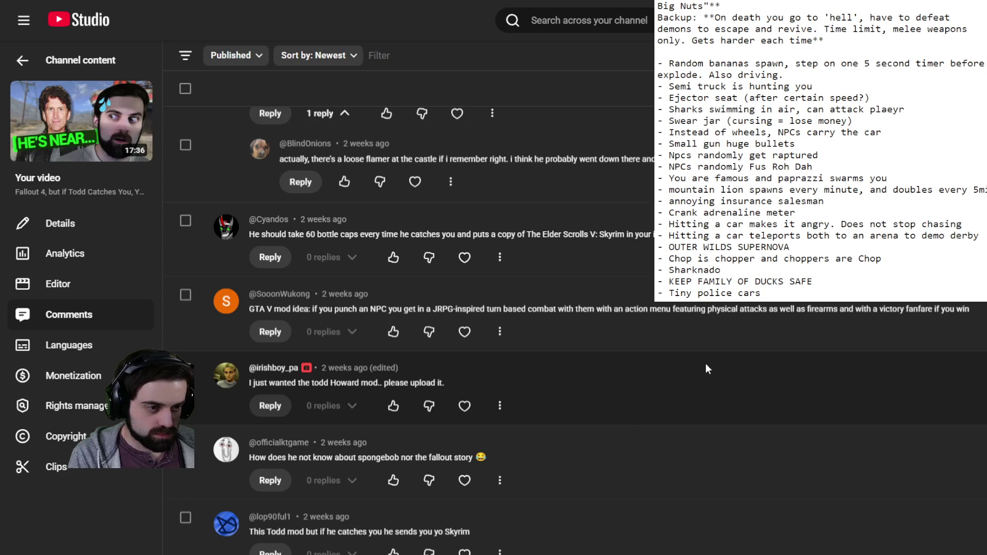
{"action": "scroll", "coordinate": [713, 360], "scroll_direction": "down", "scroll_amount": 5}
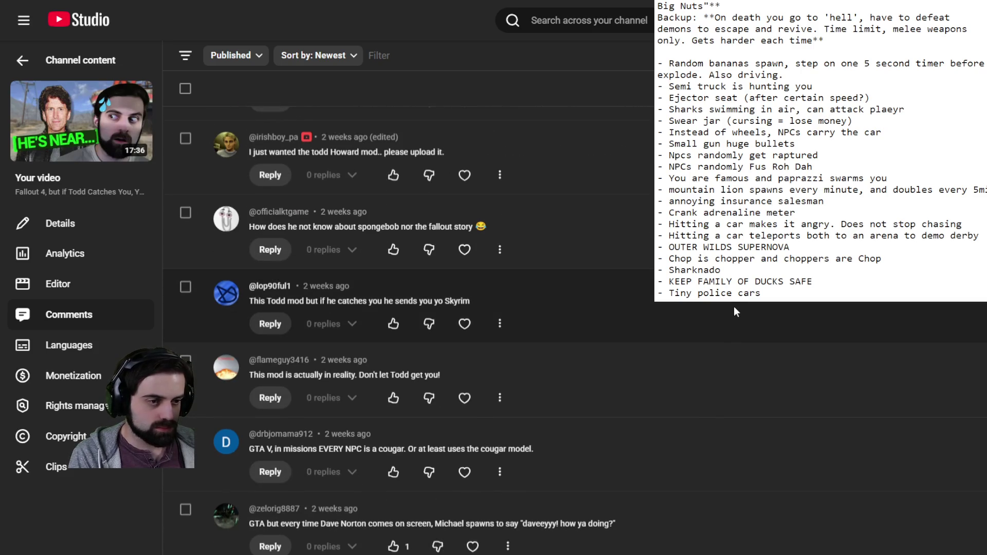
{"action": "scroll", "coordinate": [733, 311], "scroll_direction": "down", "scroll_amount": 4}
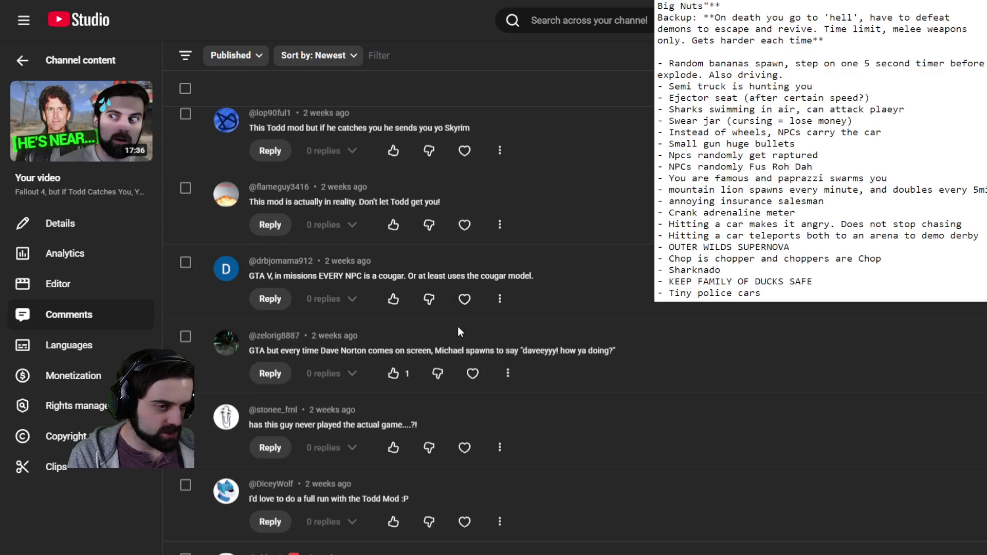
{"action": "scroll", "coordinate": [458, 326], "scroll_direction": "down", "scroll_amount": 5}
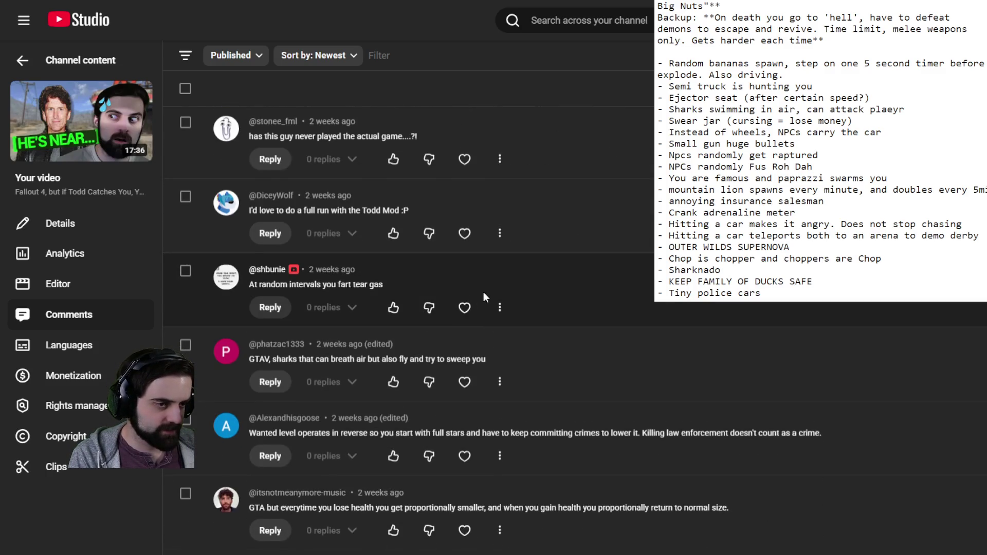
{"action": "scroll", "coordinate": [478, 293], "scroll_direction": "down", "scroll_amount": 1}
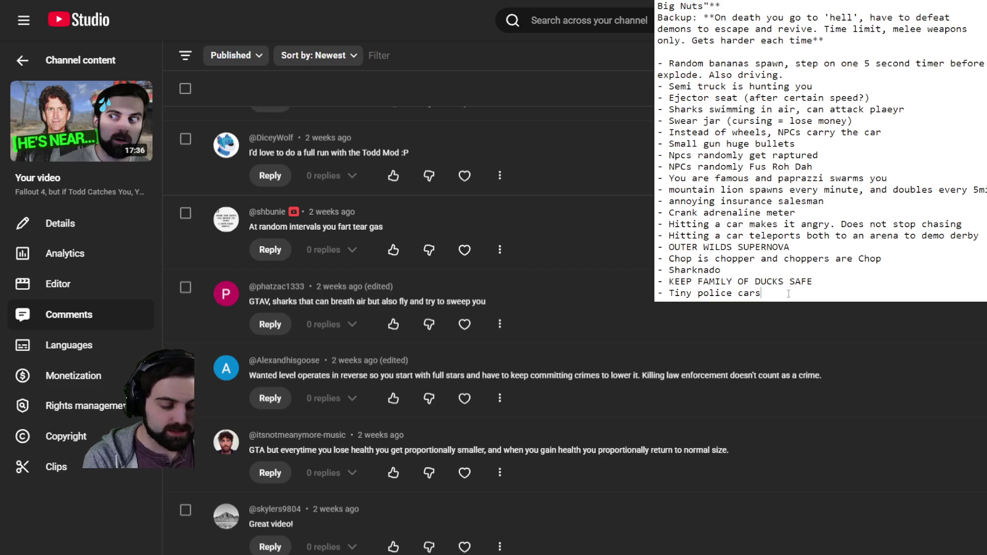
{"action": "key", "text": "Return"}
{"action": "type", "text": "- Fart tear gas"}
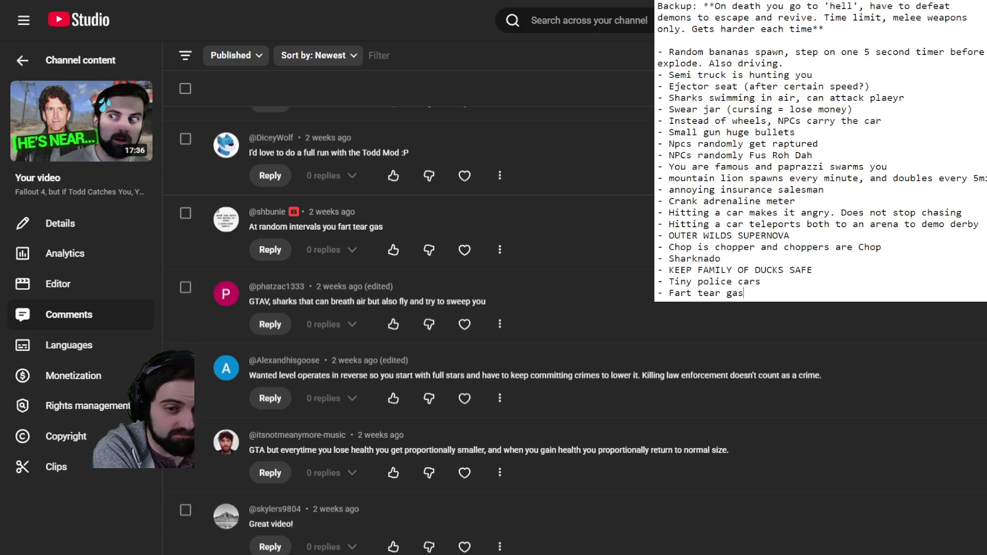
{"action": "key", "text": "Return"}
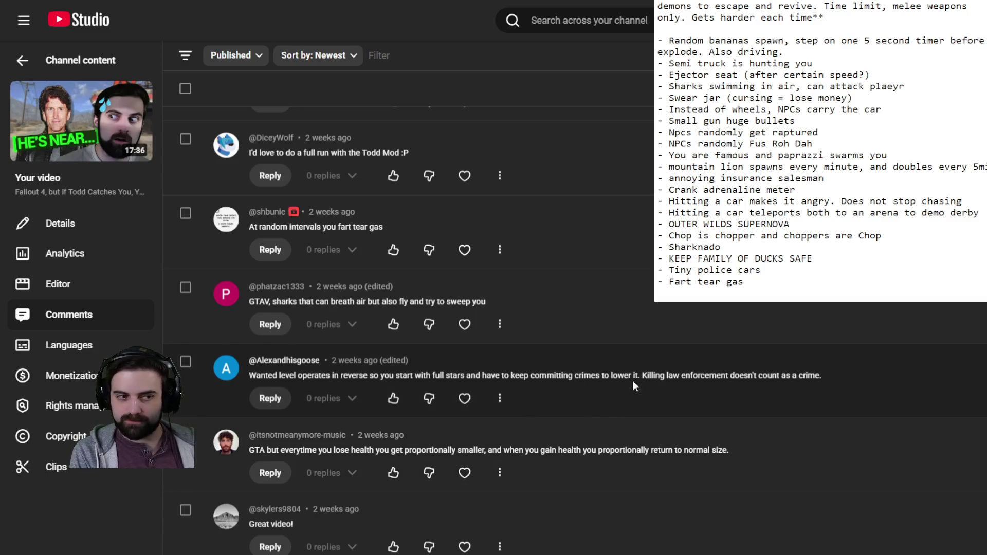
{"action": "scroll", "coordinate": [633, 384], "scroll_direction": "down", "scroll_amount": 3}
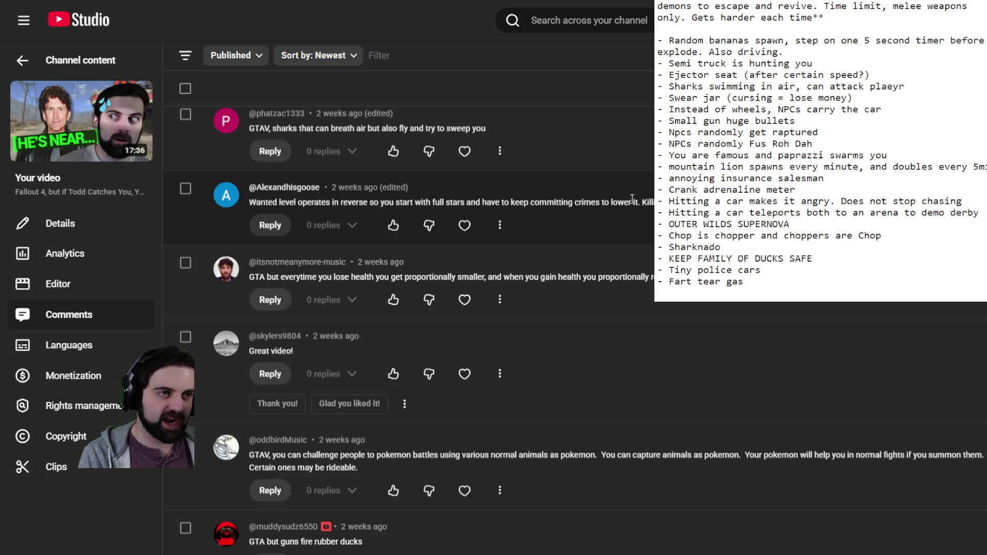
{"action": "scroll", "coordinate": [607, 213], "scroll_direction": "down", "scroll_amount": 1}
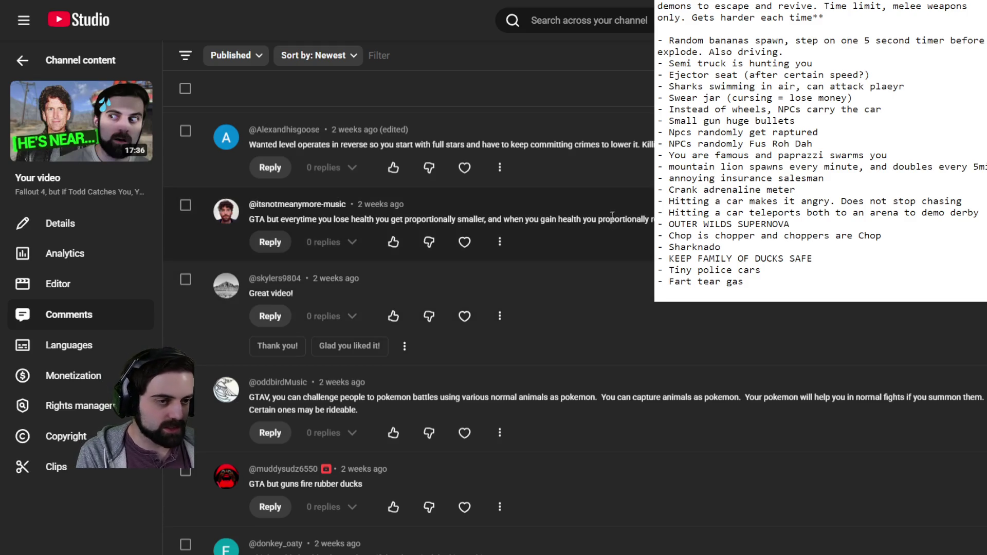
{"action": "scroll", "coordinate": [610, 190], "scroll_direction": "down", "scroll_amount": 2}
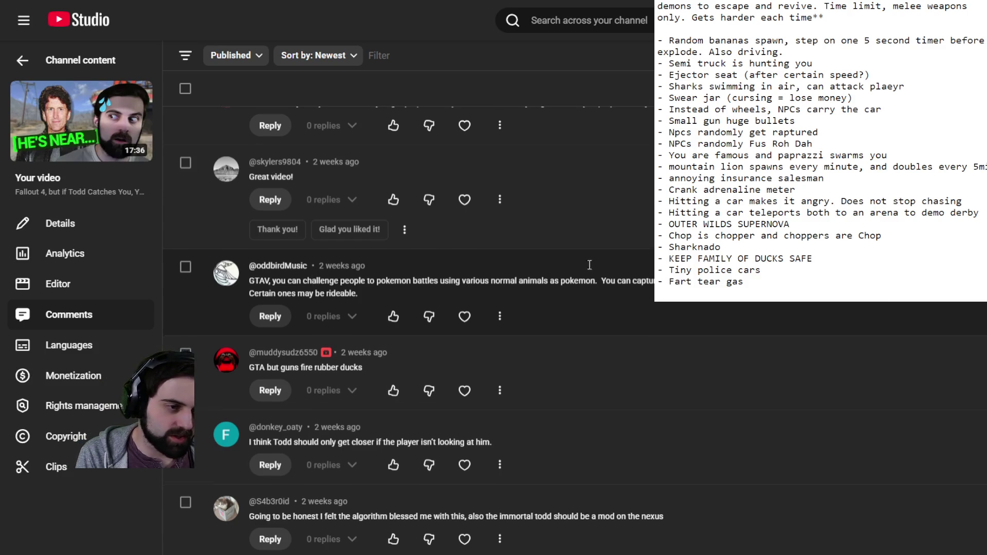
{"action": "scroll", "coordinate": [524, 241], "scroll_direction": "down", "scroll_amount": 3}
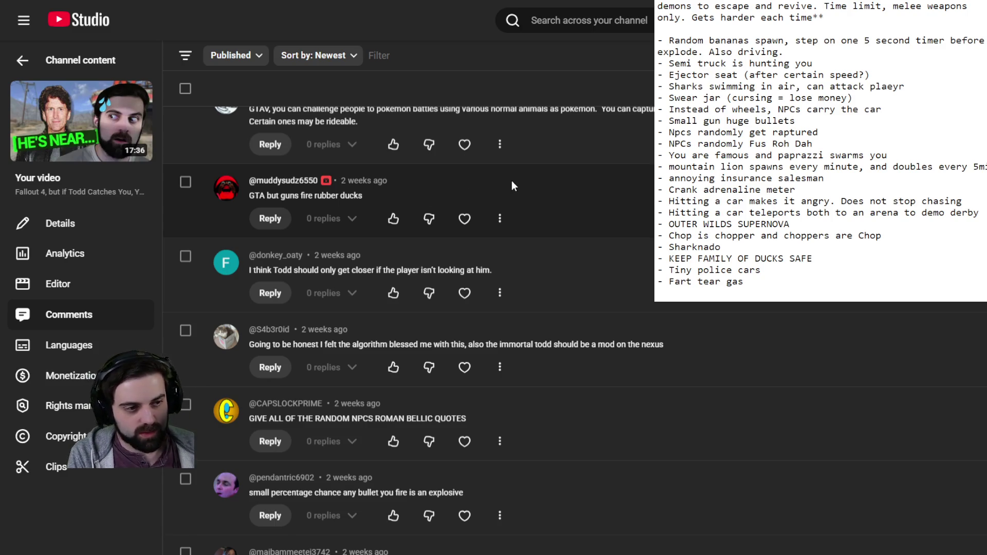
{"action": "scroll", "coordinate": [590, 225], "scroll_direction": "down", "scroll_amount": 3}
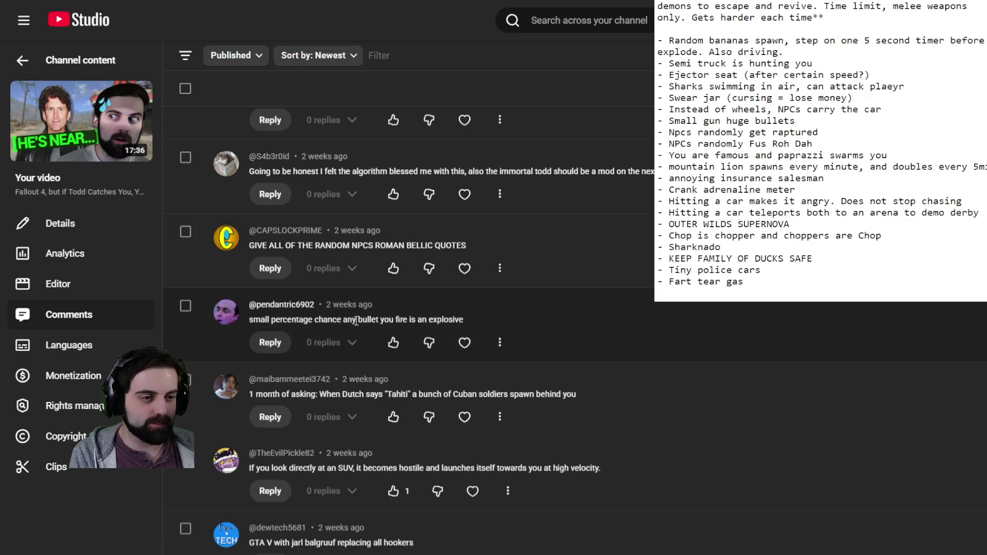
{"action": "scroll", "coordinate": [483, 312], "scroll_direction": "down", "scroll_amount": 3}
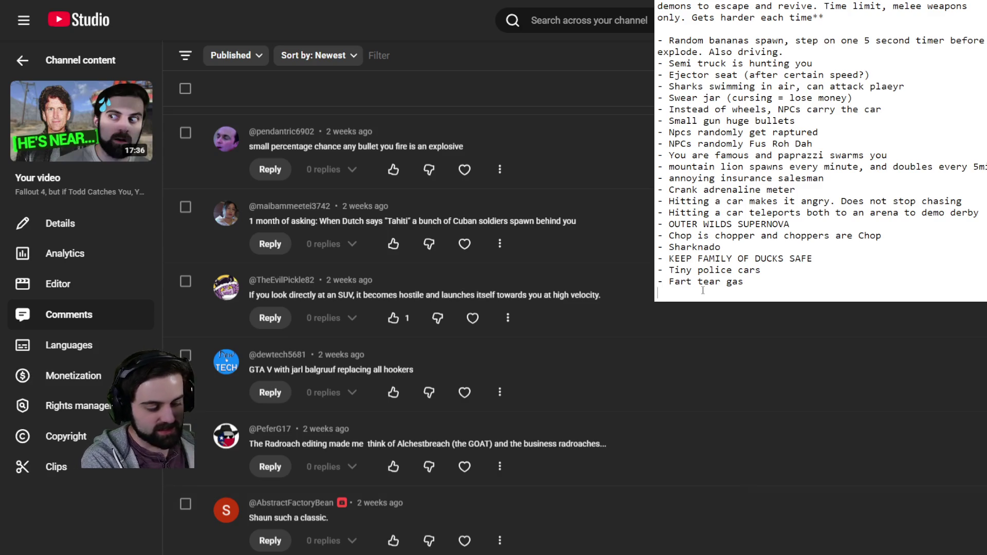
Enter 'If you look at an SUV it flies at you' after the last dash and start a new line
{"action": "type", "text": "-If you look at a"}
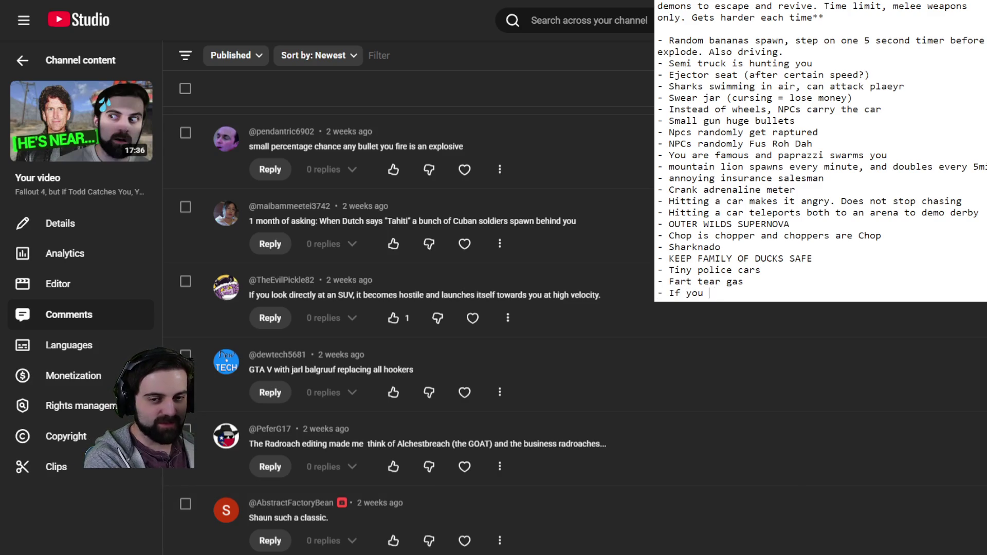
{"action": "type", "text": "n SUV"}
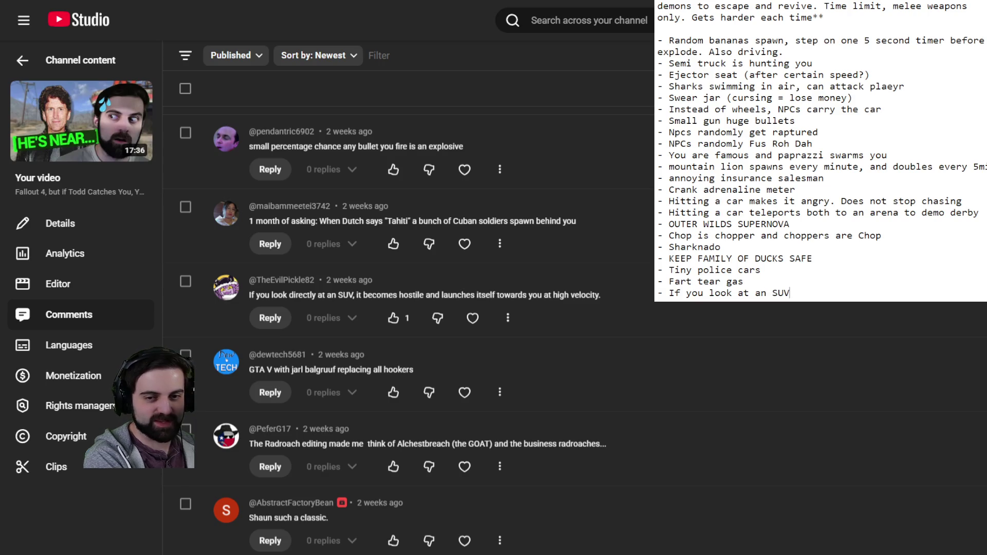
{"action": "type", "text": " it flies at you"}
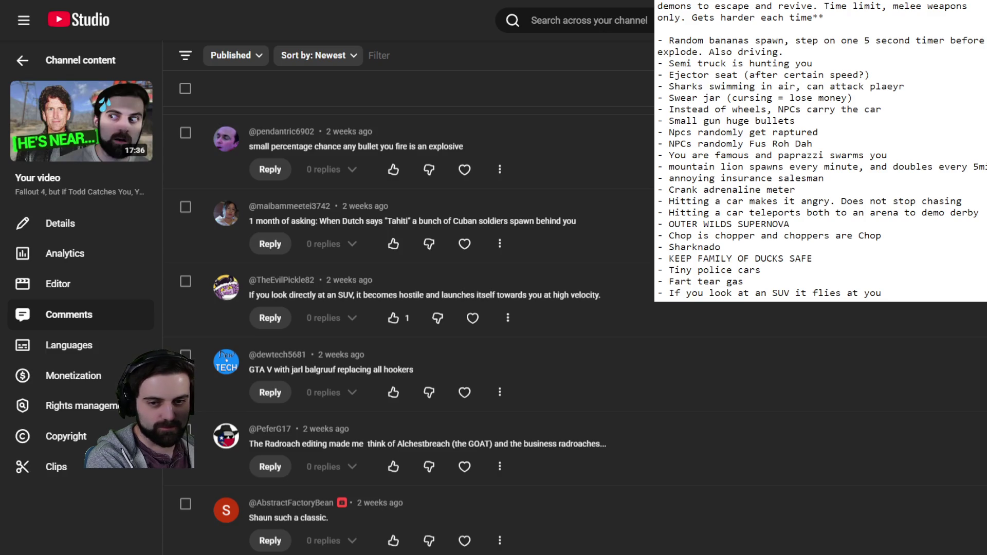
{"action": "key", "text": "Return"}
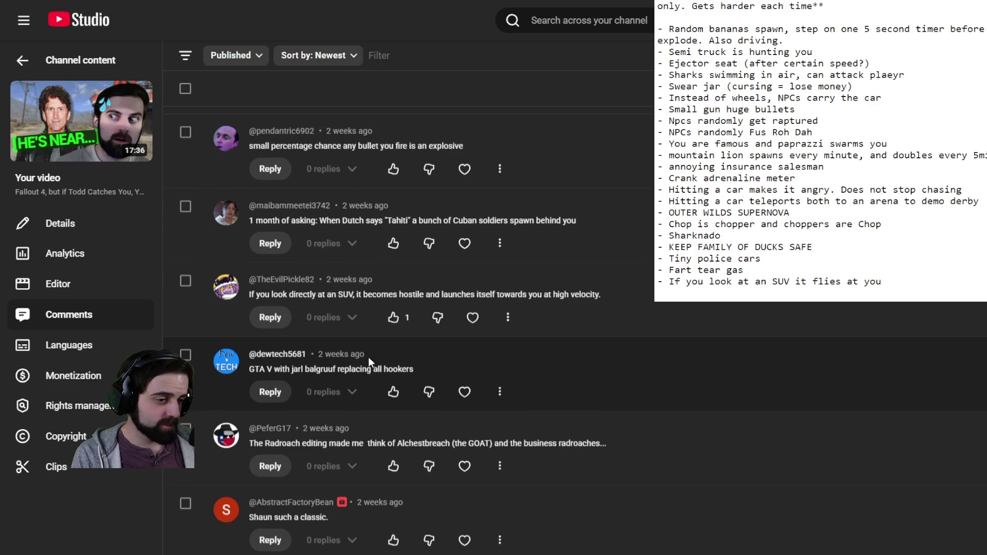
{"action": "scroll", "coordinate": [400, 360], "scroll_direction": "down", "scroll_amount": 6}
{"action": "scroll", "coordinate": [566, 381], "scroll_direction": "down", "scroll_amount": 3}
{"action": "scroll", "coordinate": [591, 360], "scroll_direction": "down", "scroll_amount": 1}
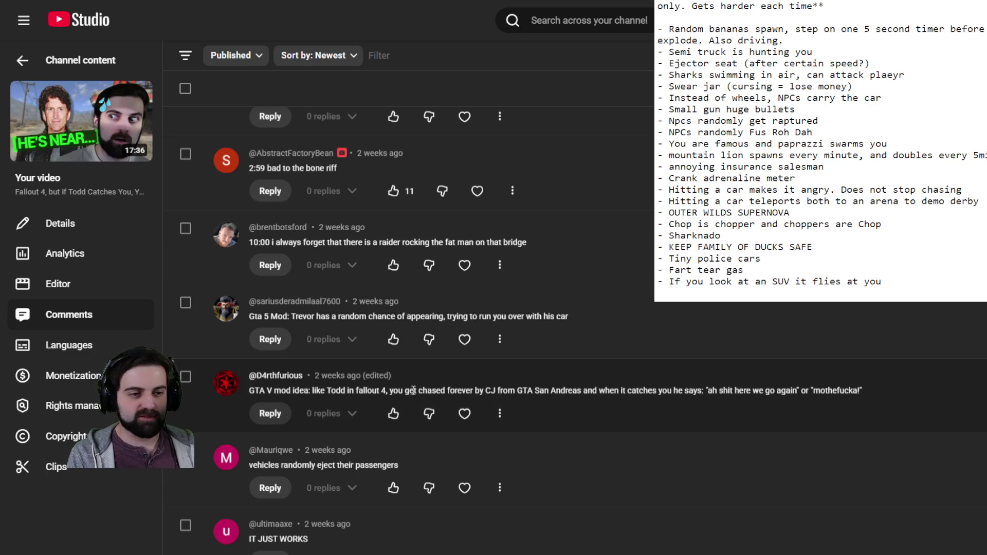
{"action": "scroll", "coordinate": [565, 360], "scroll_direction": "down", "scroll_amount": 4}
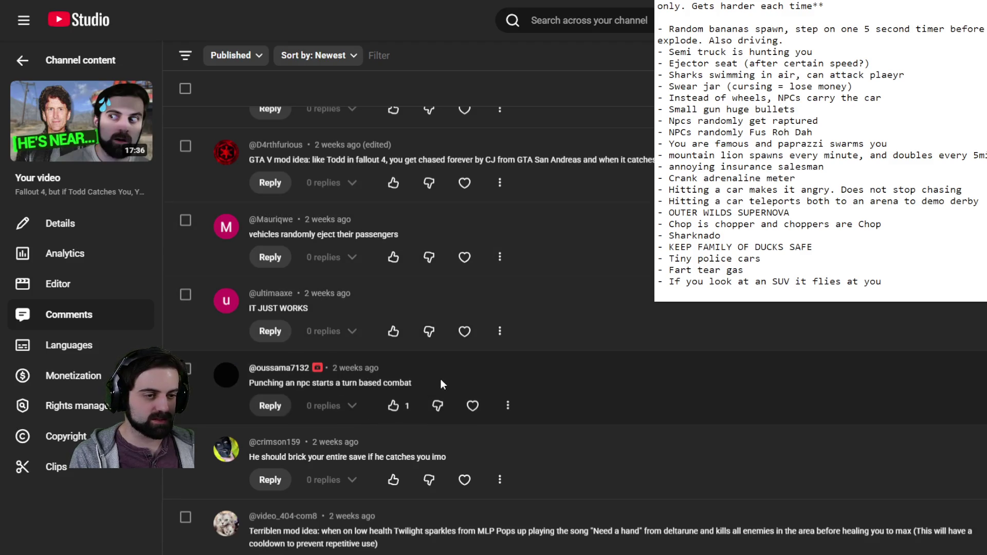
{"action": "scroll", "coordinate": [487, 397], "scroll_direction": "down", "scroll_amount": 2}
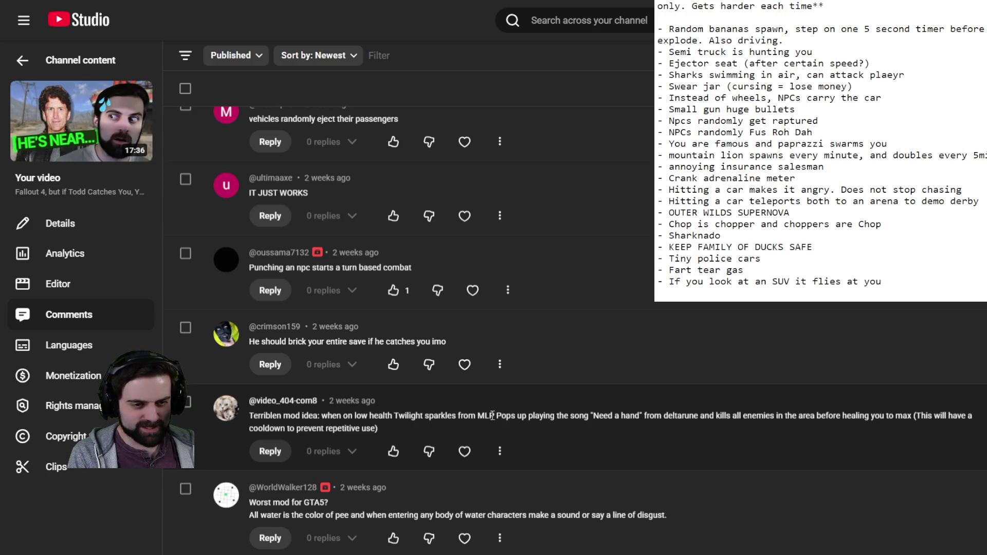
{"action": "scroll", "coordinate": [509, 414], "scroll_direction": "down", "scroll_amount": 3}
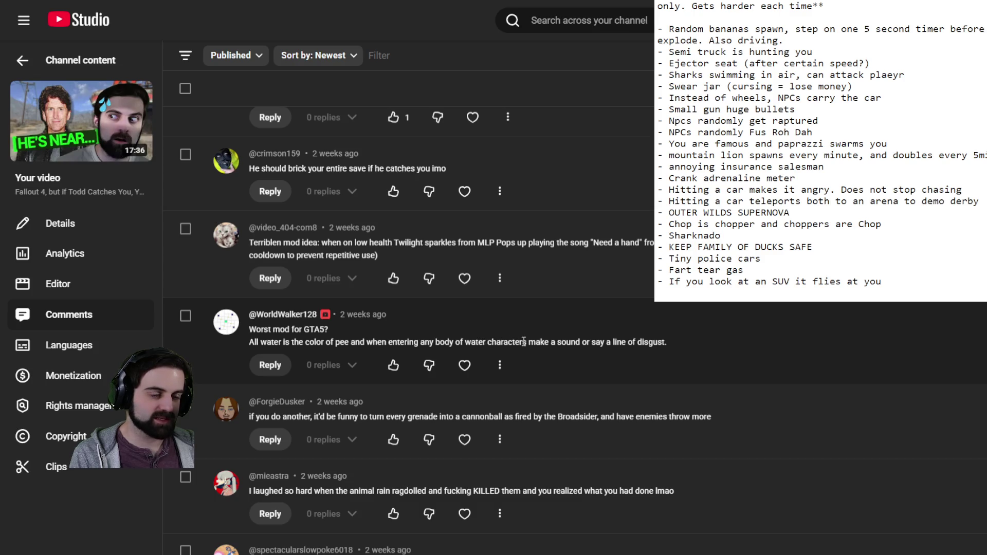
{"action": "scroll", "coordinate": [589, 339], "scroll_direction": "down", "scroll_amount": 2}
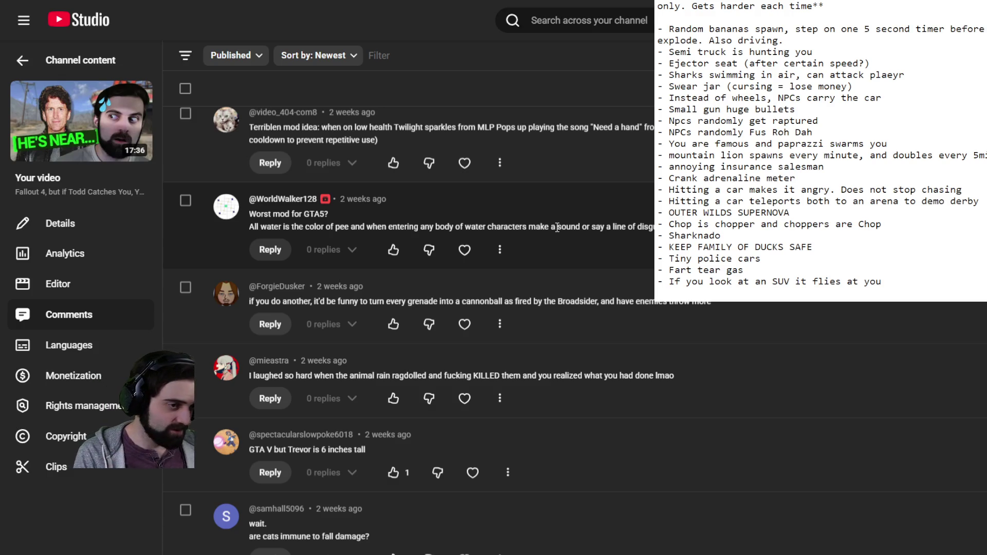
{"action": "scroll", "coordinate": [308, 391], "scroll_direction": "down", "scroll_amount": 3}
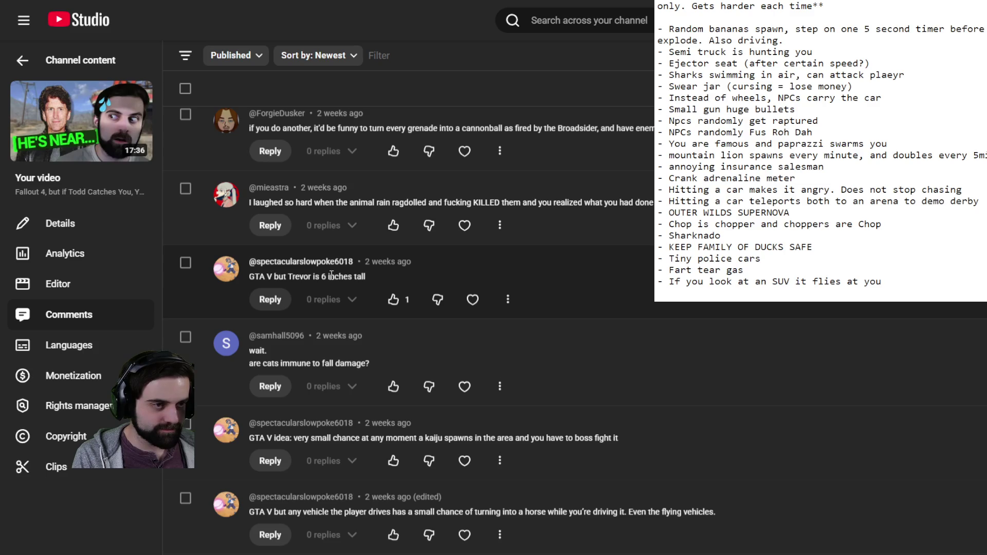
{"action": "scroll", "coordinate": [331, 273], "scroll_direction": "down", "scroll_amount": 3}
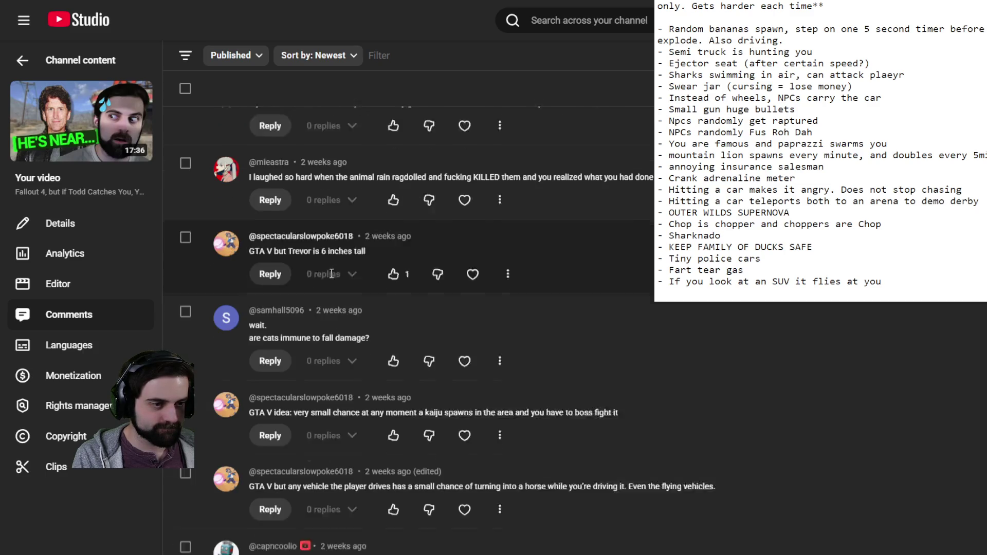
{"action": "scroll", "coordinate": [334, 229], "scroll_direction": "down", "scroll_amount": 2}
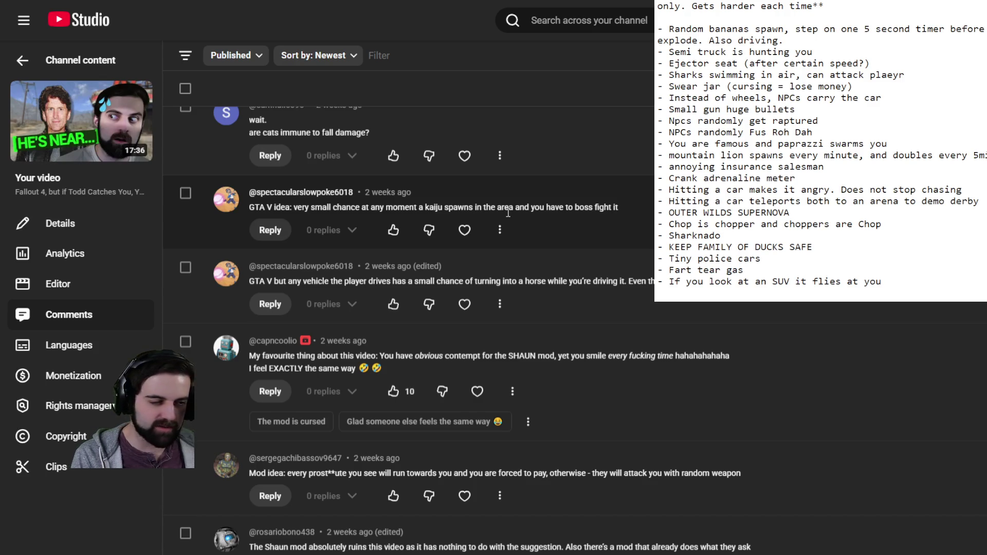
{"action": "scroll", "coordinate": [430, 225], "scroll_direction": "down", "scroll_amount": 2}
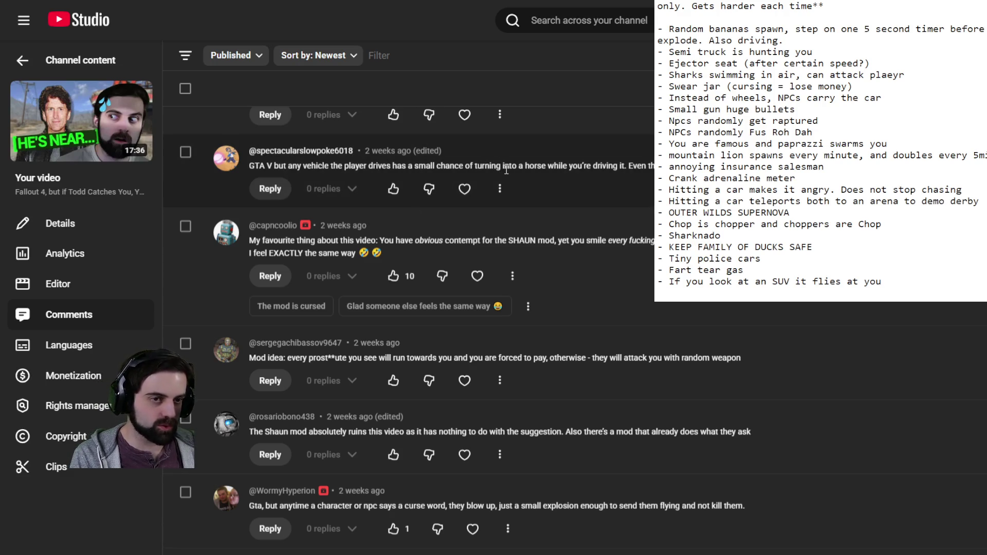
{"action": "scroll", "coordinate": [299, 134], "scroll_direction": "down", "scroll_amount": 2}
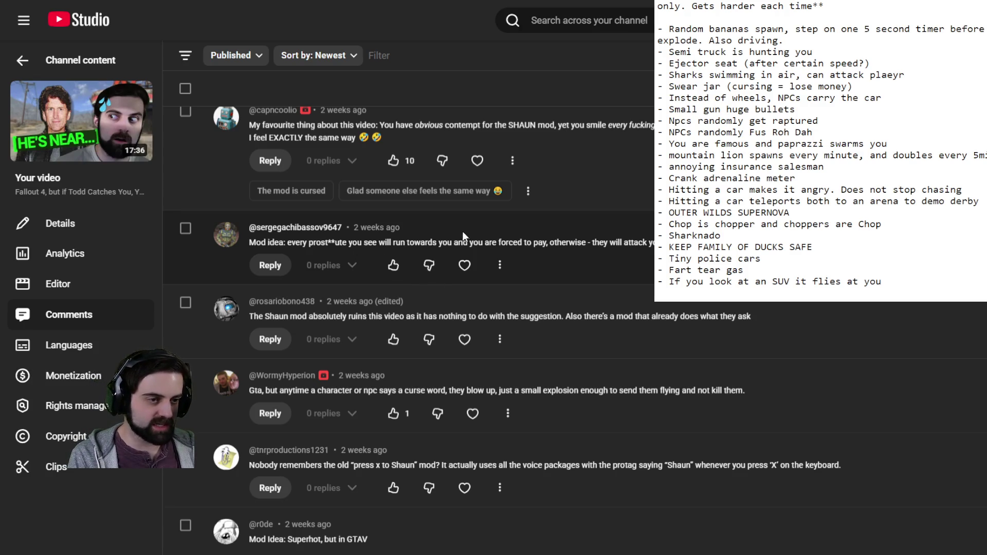
{"action": "scroll", "coordinate": [462, 230], "scroll_direction": "down", "scroll_amount": 3}
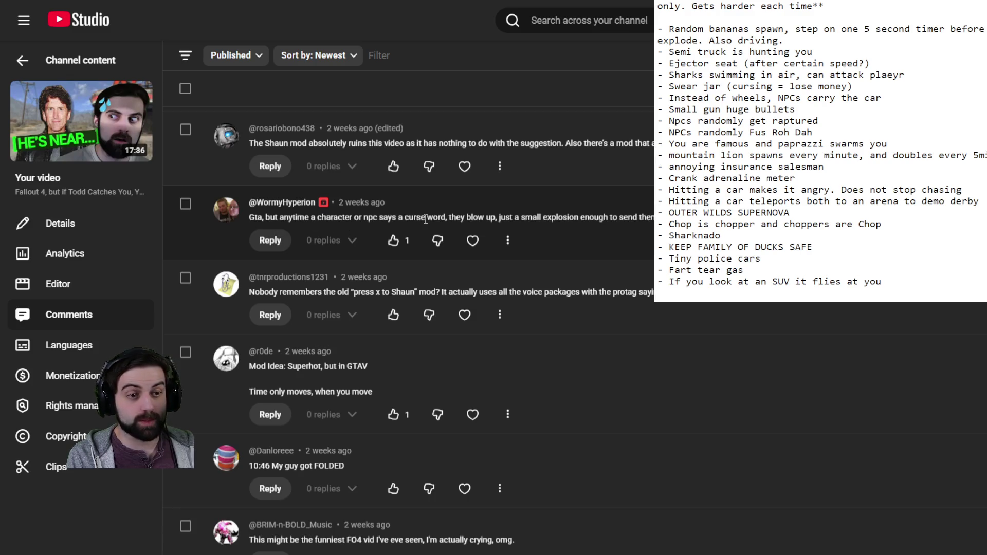
{"action": "scroll", "coordinate": [443, 218], "scroll_direction": "down", "scroll_amount": 1}
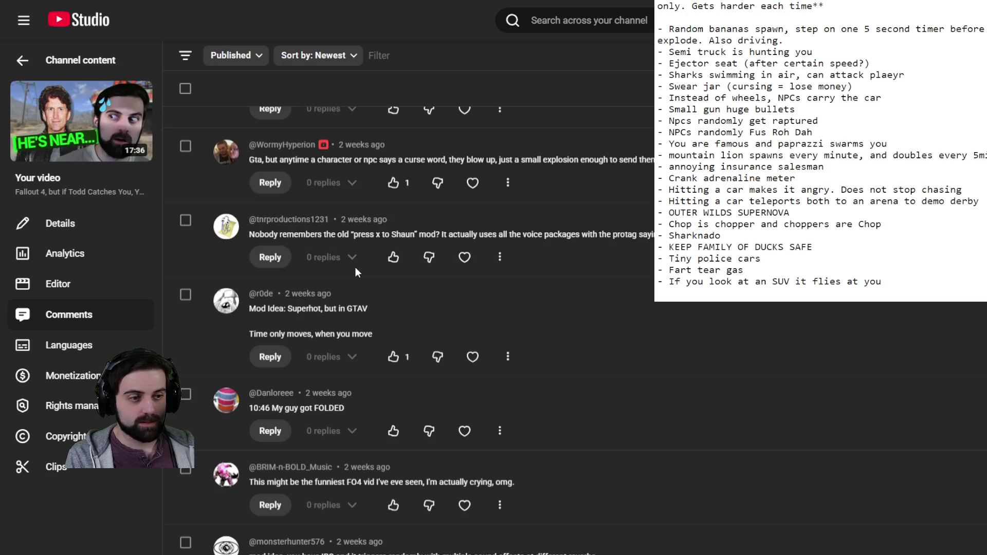
{"action": "scroll", "coordinate": [450, 200], "scroll_direction": "down", "scroll_amount": 2}
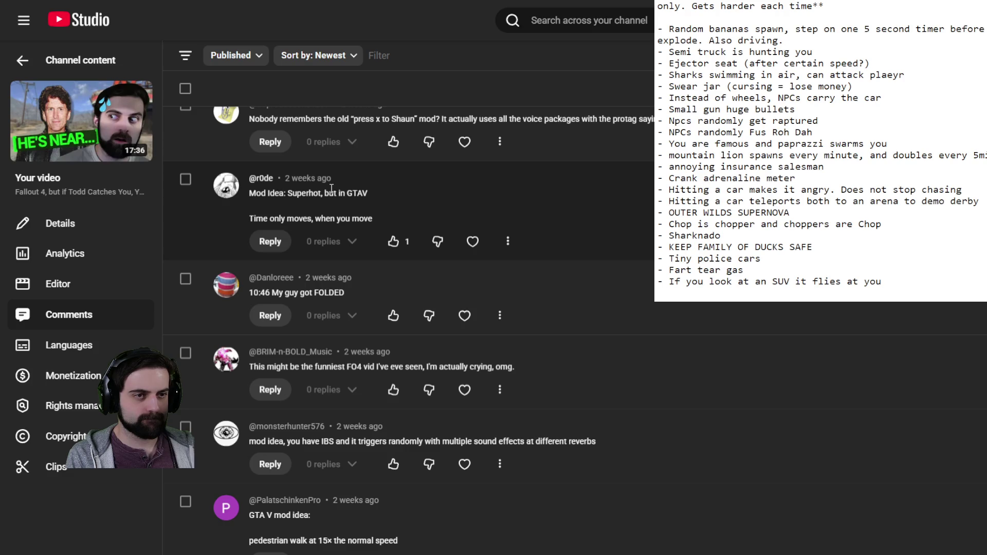
{"action": "scroll", "coordinate": [332, 188], "scroll_direction": "up", "scroll_amount": 2}
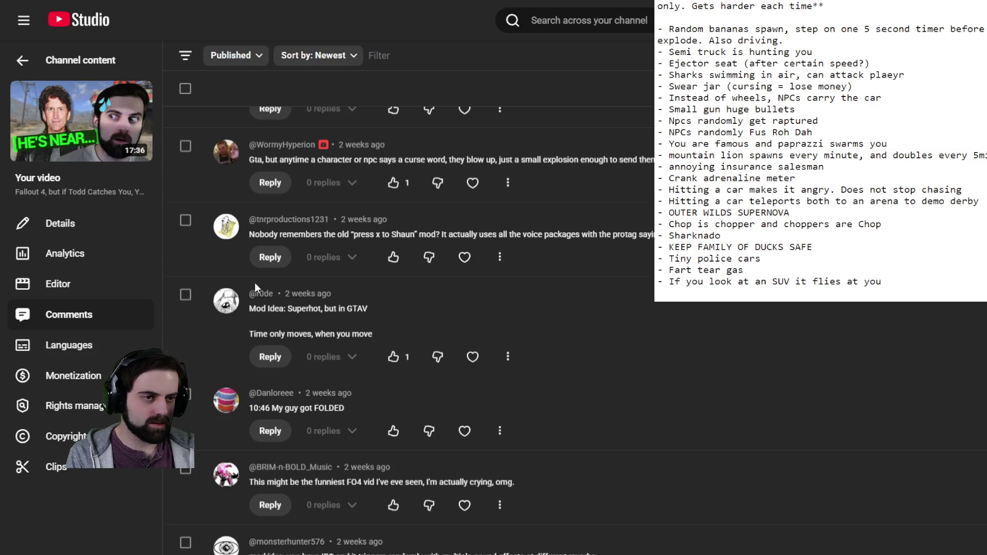
Append '- SUPERHOT, time only moves when I move' as the last Notepad entry
{"action": "mouse_move", "coordinate": [254, 234]}
{"action": "left_mouse_down"}
{"action": "mouse_move", "coordinate": [651, 237]}
{"action": "mouse_move", "coordinate": [319, 255]}
{"action": "mouse_move", "coordinate": [258, 231]}
{"action": "left_mouse_up"}
{"action": "type", "text": "- SUPERHOT"}
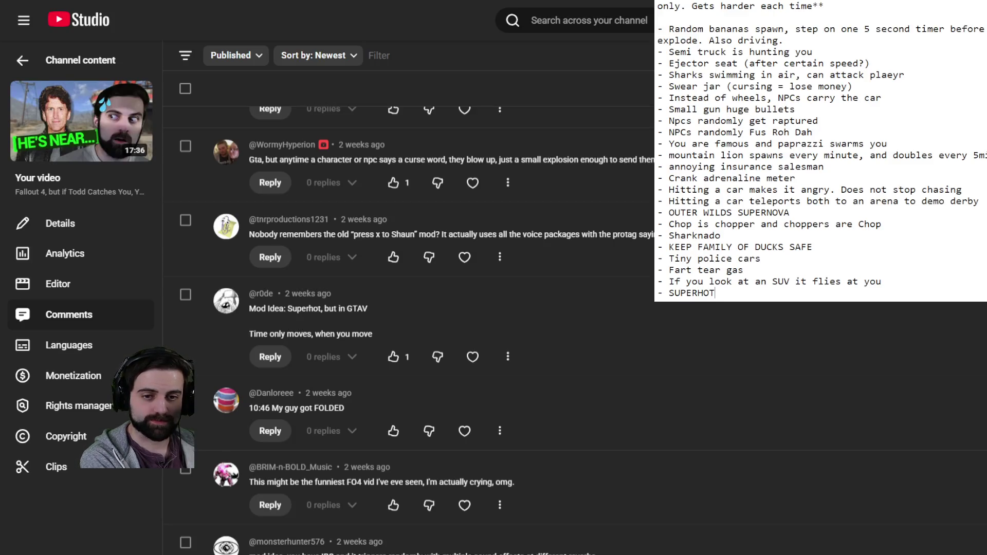
{"action": "type", "text": ", time only moves"}
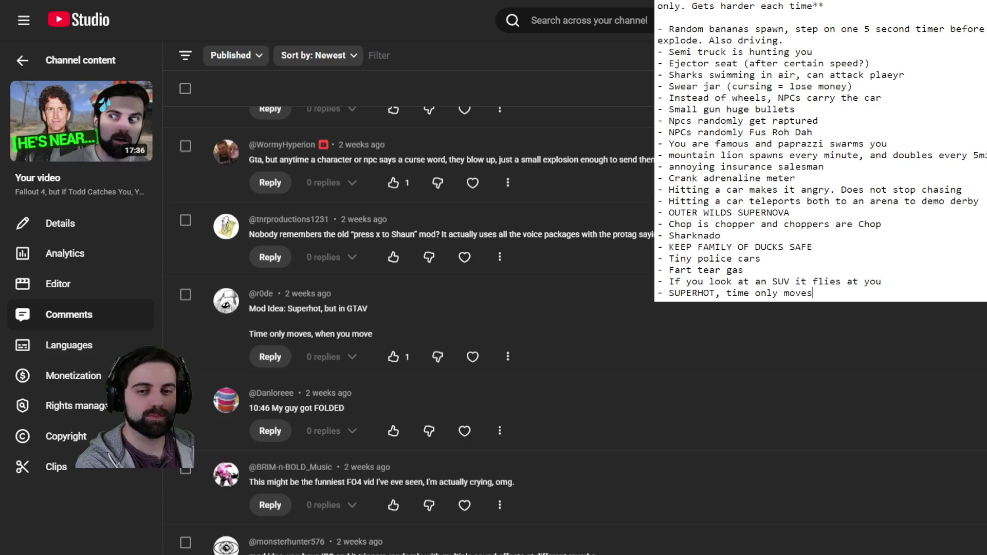
{"action": "type", "text": " when I move"}
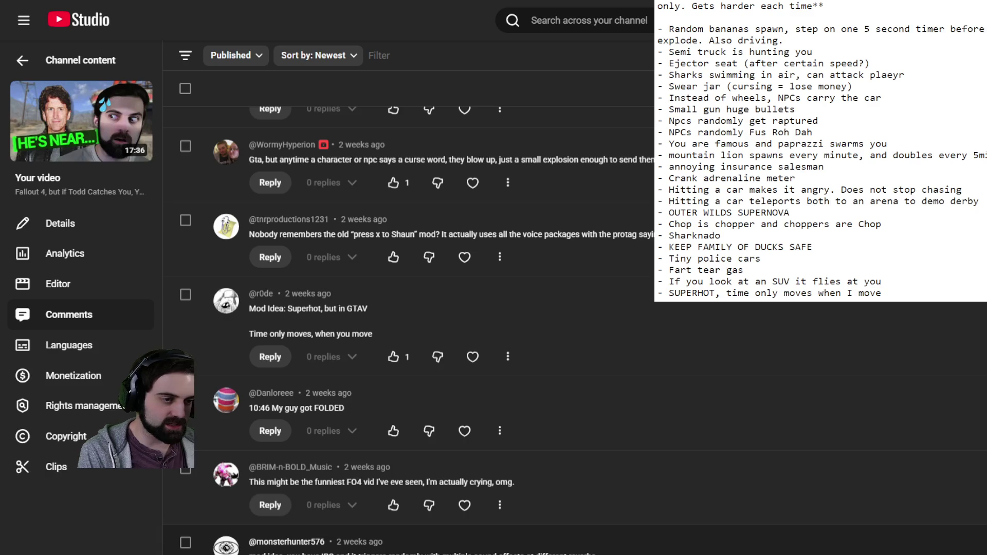
{"action": "scroll", "coordinate": [406, 309], "scroll_direction": "down", "scroll_amount": 3}
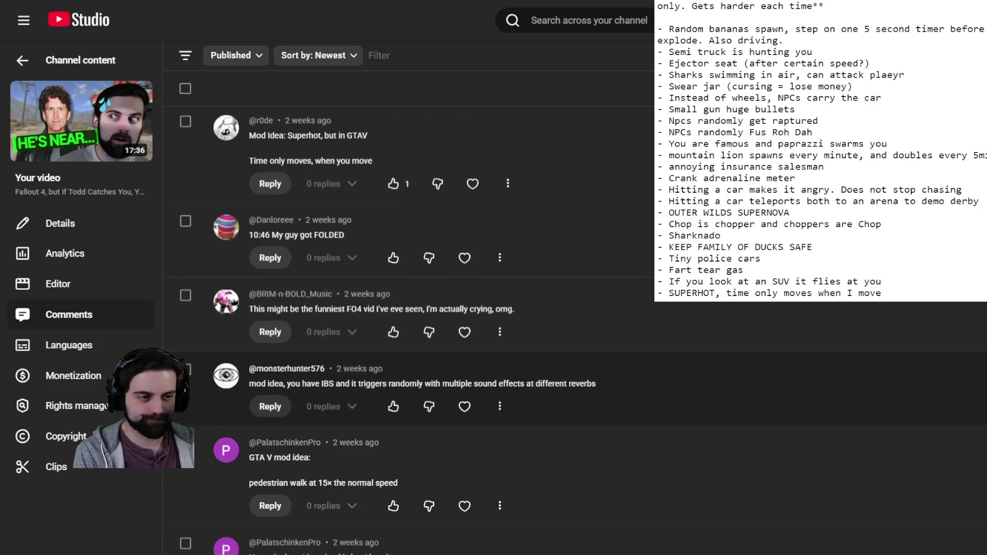
{"action": "scroll", "coordinate": [407, 334], "scroll_direction": "down", "scroll_amount": 1}
{"action": "scroll", "coordinate": [407, 335], "scroll_direction": "down", "scroll_amount": 3}
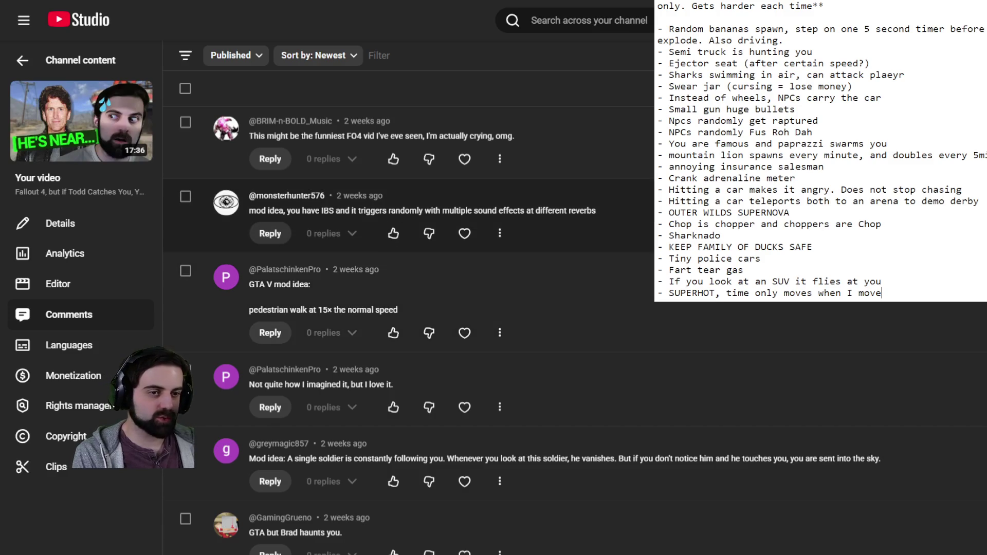
{"action": "scroll", "coordinate": [407, 329], "scroll_direction": "down", "scroll_amount": 2}
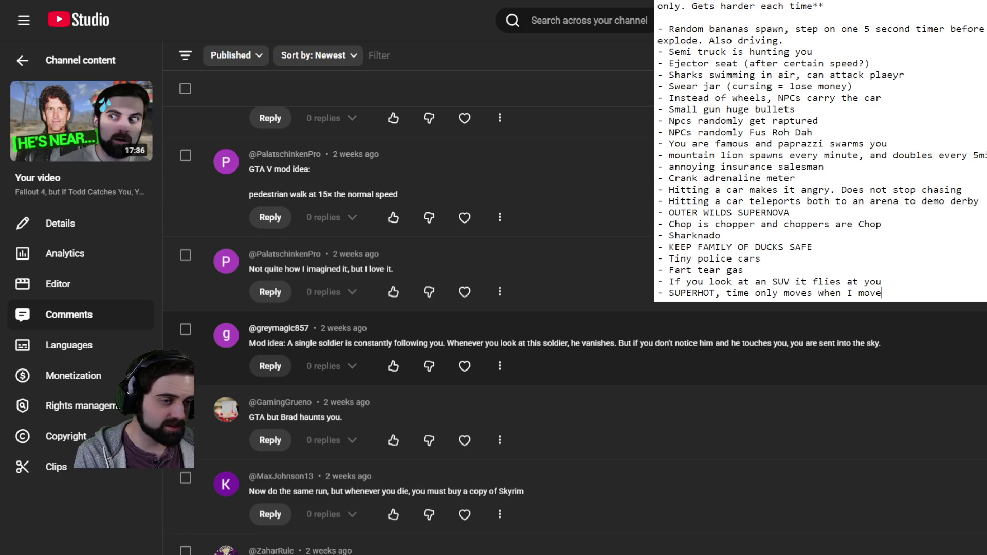
{"action": "scroll", "coordinate": [411, 329], "scroll_direction": "down", "scroll_amount": 4}
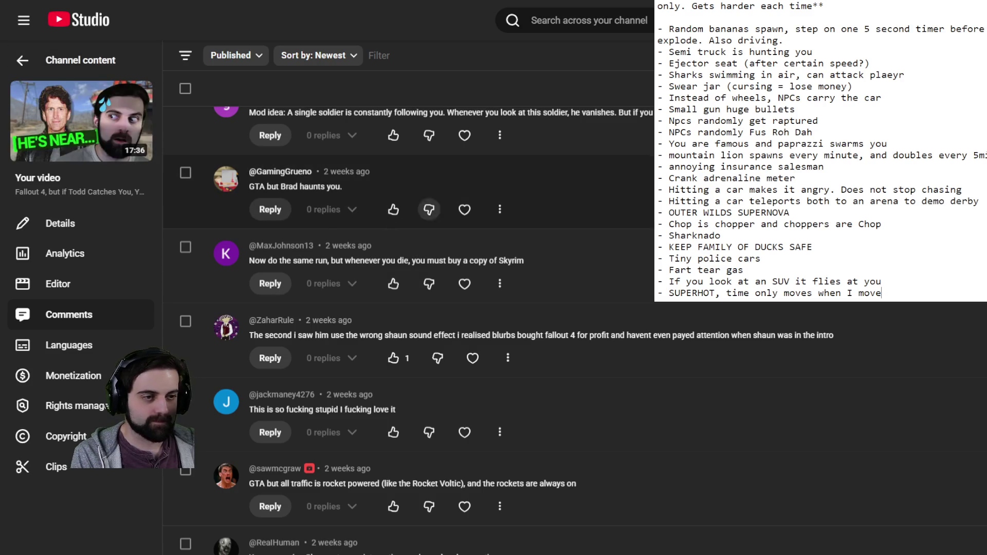
{"action": "scroll", "coordinate": [429, 284], "scroll_direction": "down", "scroll_amount": 1}
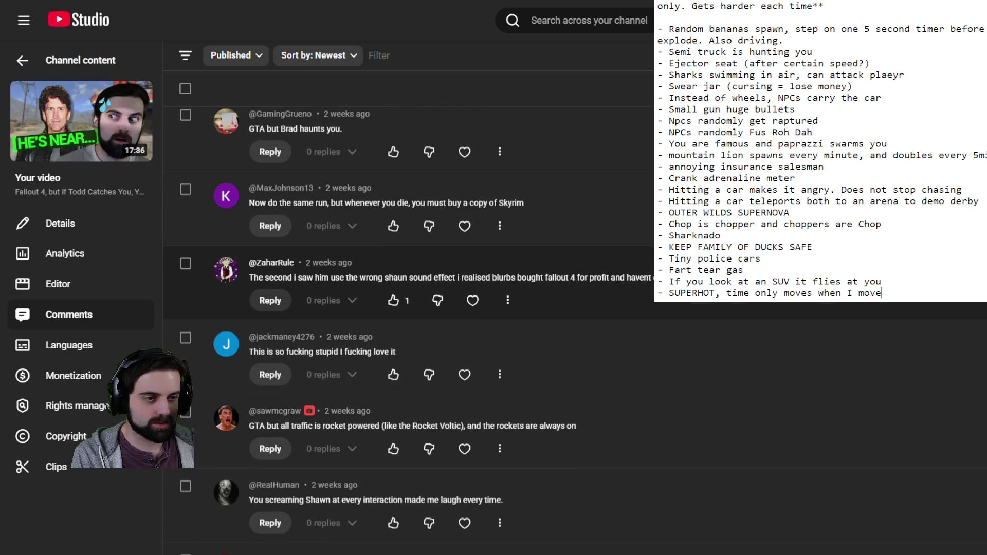
{"action": "scroll", "coordinate": [393, 259], "scroll_direction": "down", "scroll_amount": 2}
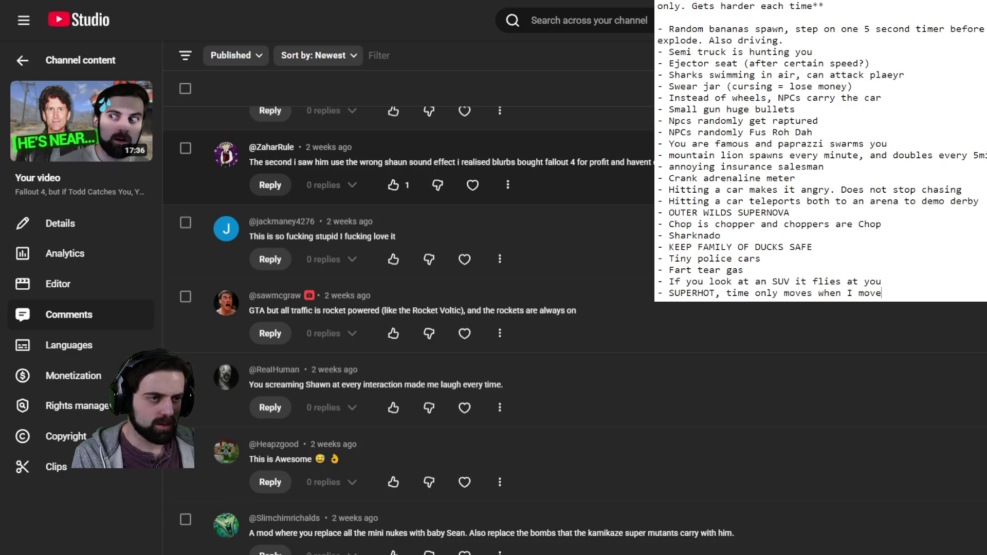
{"action": "left_click_drag", "start_coordinate": [299, 163], "coordinate": [653, 162]}
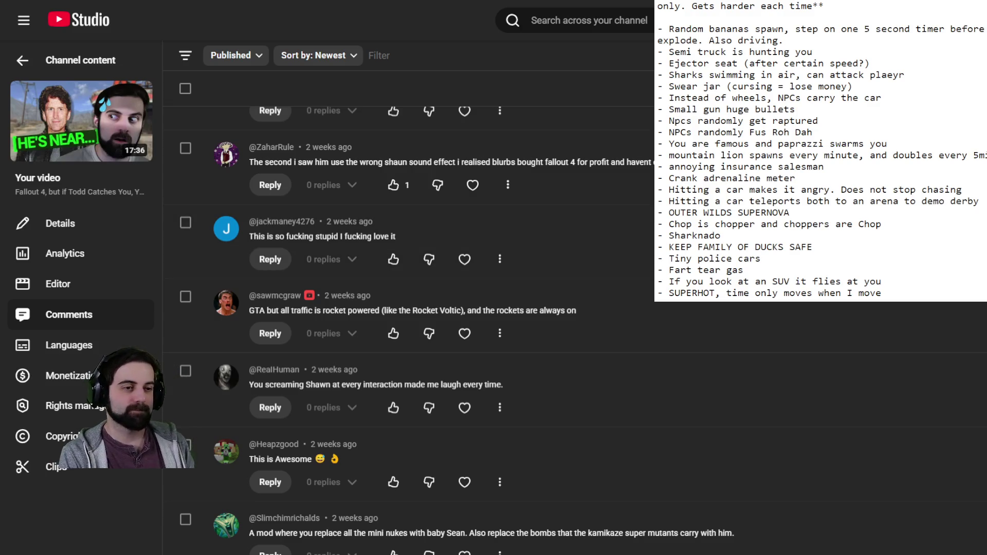
{"action": "scroll", "coordinate": [463, 291], "scroll_direction": "down", "scroll_amount": 1}
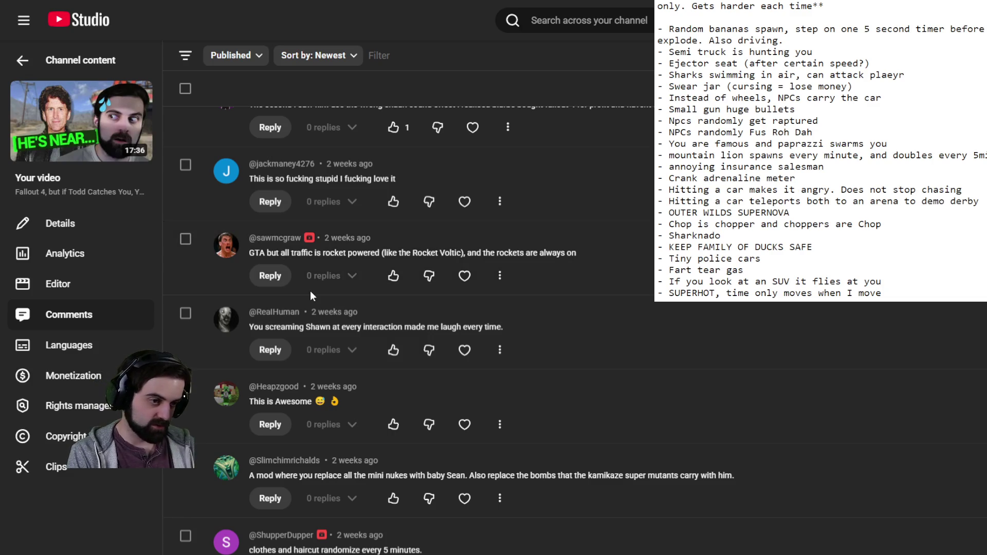
{"action": "scroll", "coordinate": [389, 305], "scroll_direction": "down", "scroll_amount": 1}
{"action": "scroll", "coordinate": [390, 305], "scroll_direction": "down", "scroll_amount": 2}
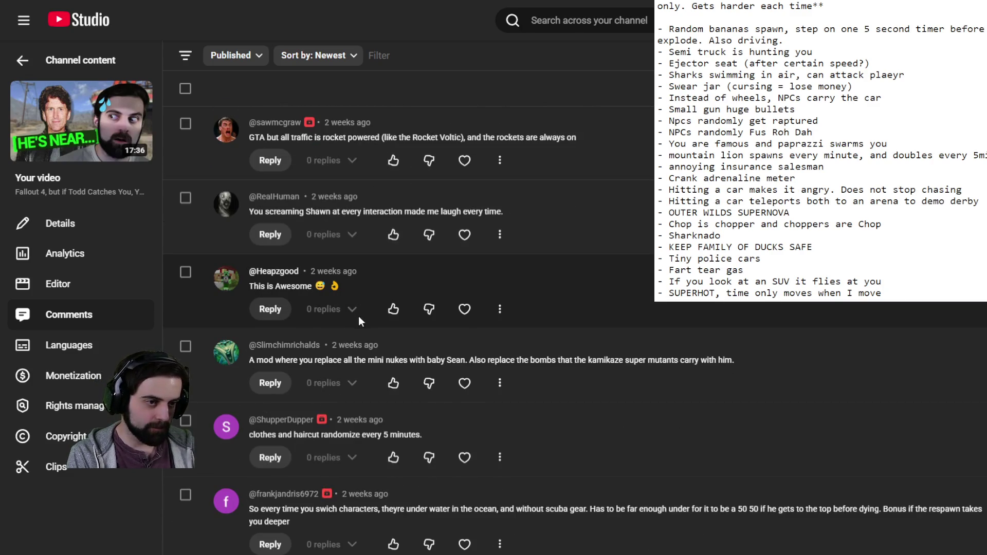
{"action": "scroll", "coordinate": [344, 297], "scroll_direction": "down", "scroll_amount": 2}
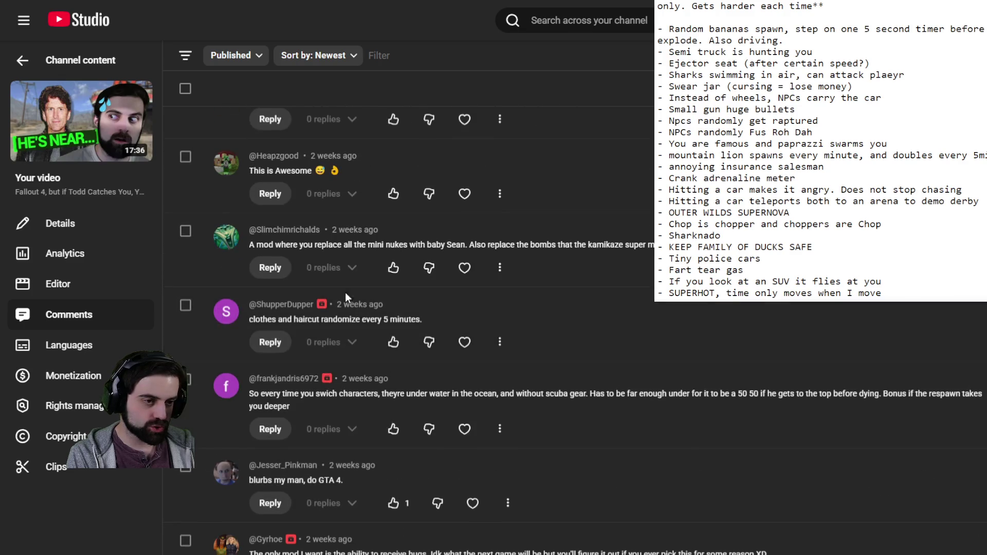
{"action": "scroll", "coordinate": [296, 232], "scroll_direction": "down", "scroll_amount": 2}
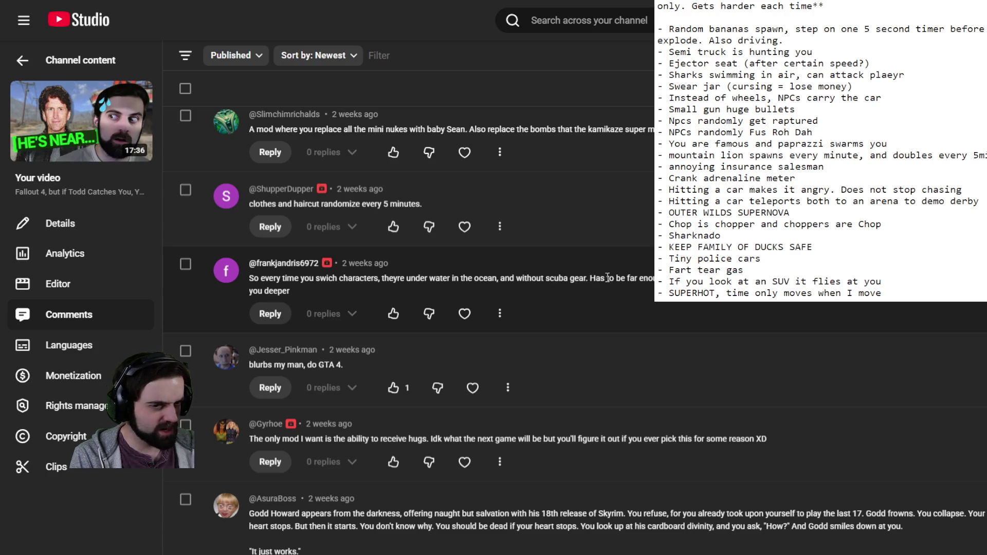
{"action": "scroll", "coordinate": [617, 275], "scroll_direction": "down", "scroll_amount": 3}
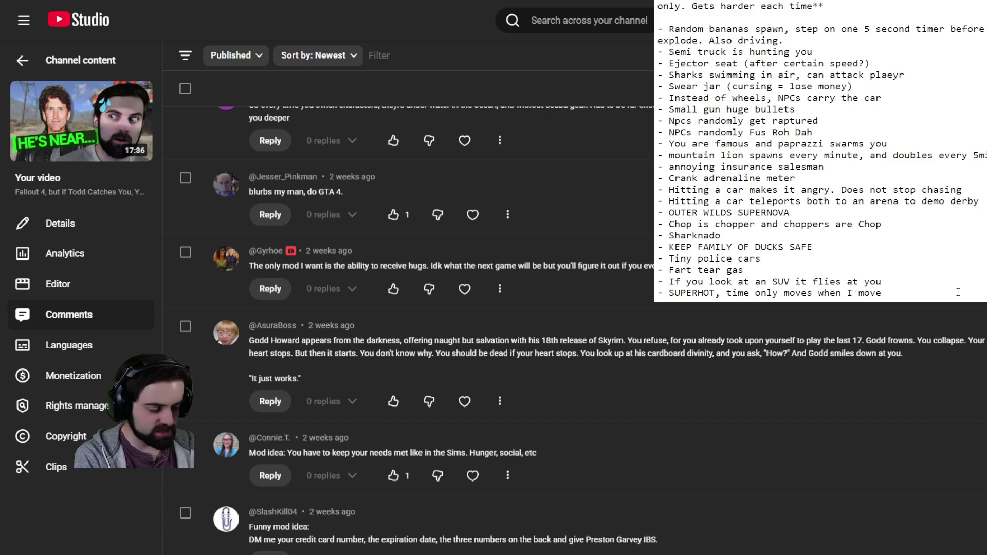
Add '- Hugs?' on a new line after the last mod idea
{"action": "key", "text": "Return"}
{"action": "type", "text": "- Hugs?"}
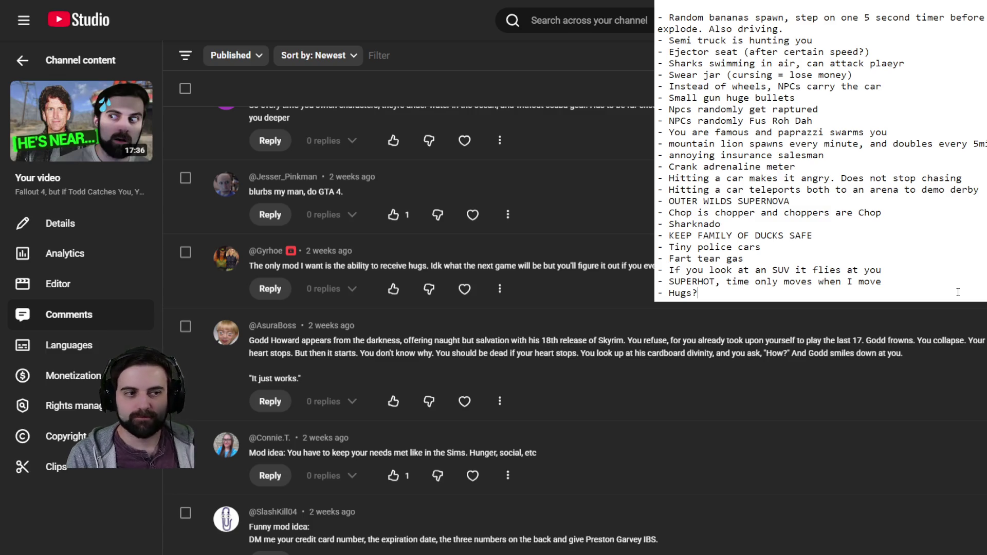
{"action": "mouse_move", "coordinate": [226, 184]}
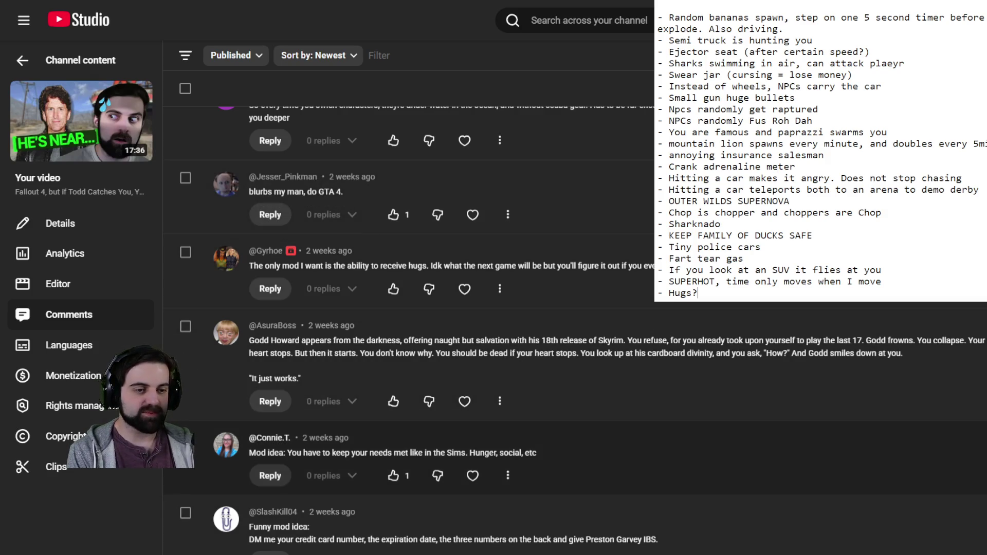
{"action": "scroll", "coordinate": [514, 452], "scroll_direction": "down", "scroll_amount": 5}
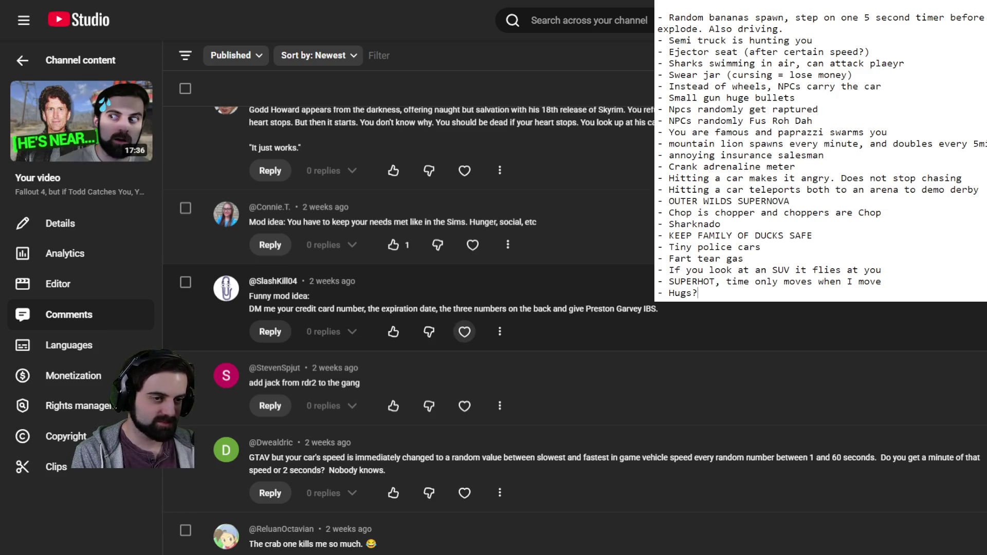
{"action": "scroll", "coordinate": [565, 381], "scroll_direction": "down", "scroll_amount": 2}
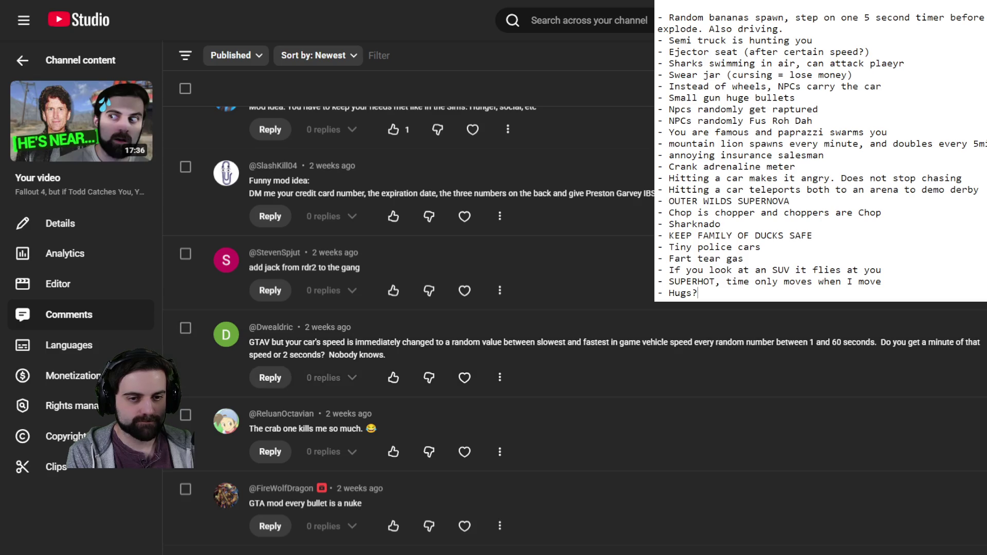
{"action": "scroll", "coordinate": [463, 262], "scroll_direction": "down", "scroll_amount": 3}
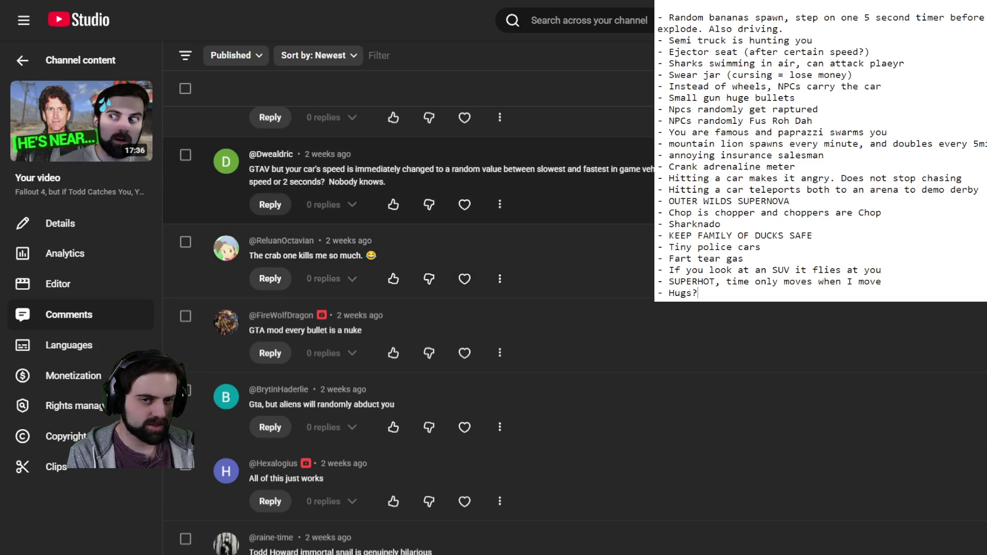
Add '- Aliens will randomly abduct you' below 'Hugs?', correcting the stray 't', then start a new line
{"action": "scroll", "coordinate": [409, 330], "scroll_direction": "down", "scroll_amount": 2}
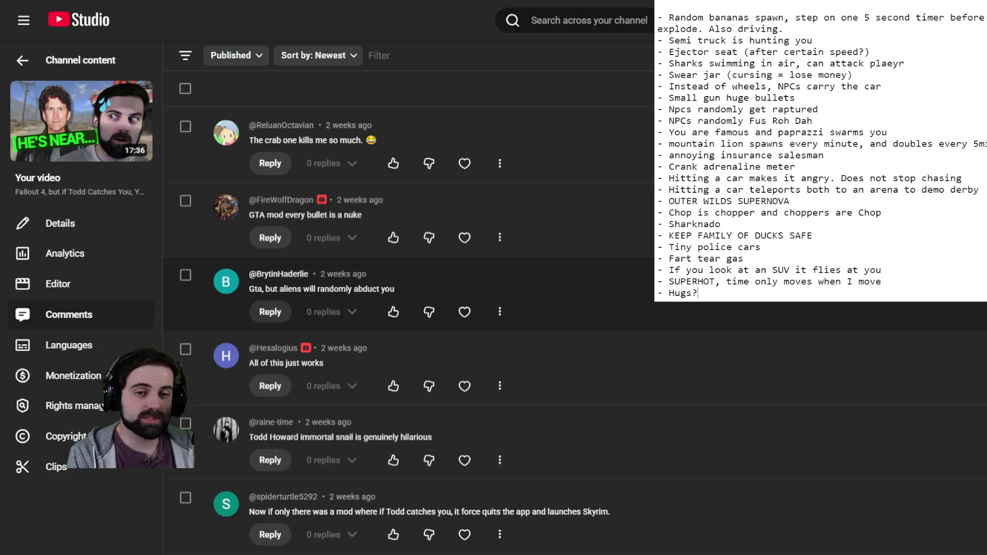
{"action": "key", "text": "Return"}
{"action": "type", "text": "- "}
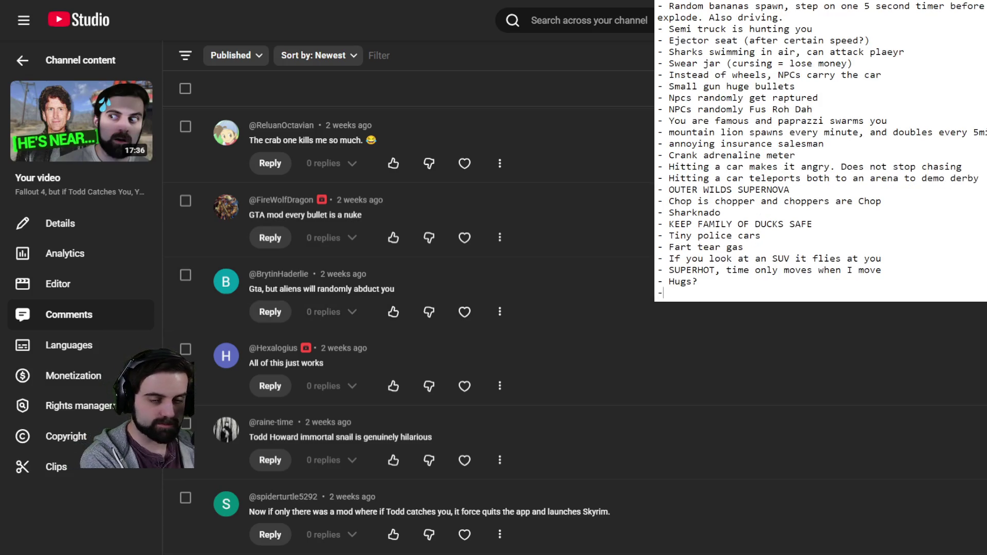
{"action": "type", "text": "Aliens will t"}
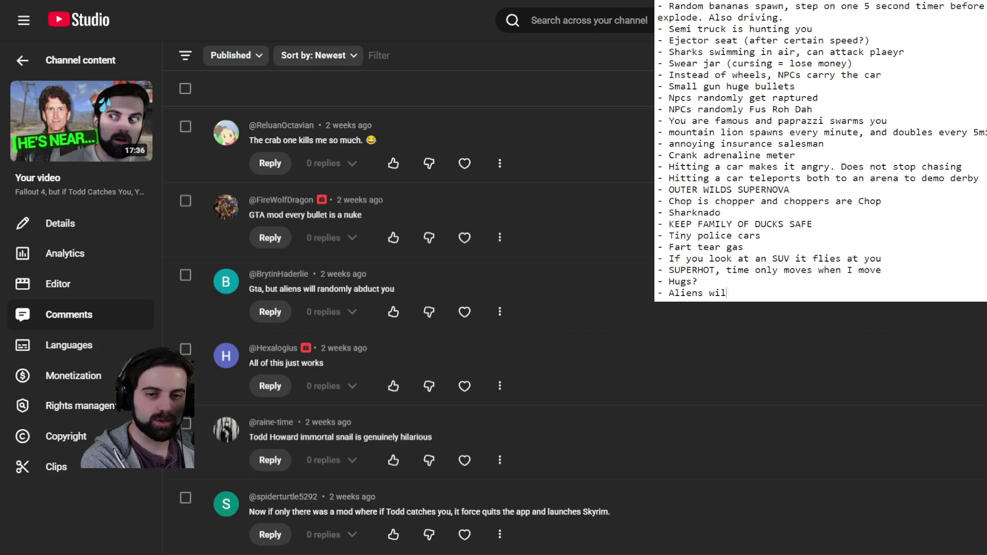
{"action": "key", "text": "BackSpace"}
{"action": "type", "text": "randomly abdu"}
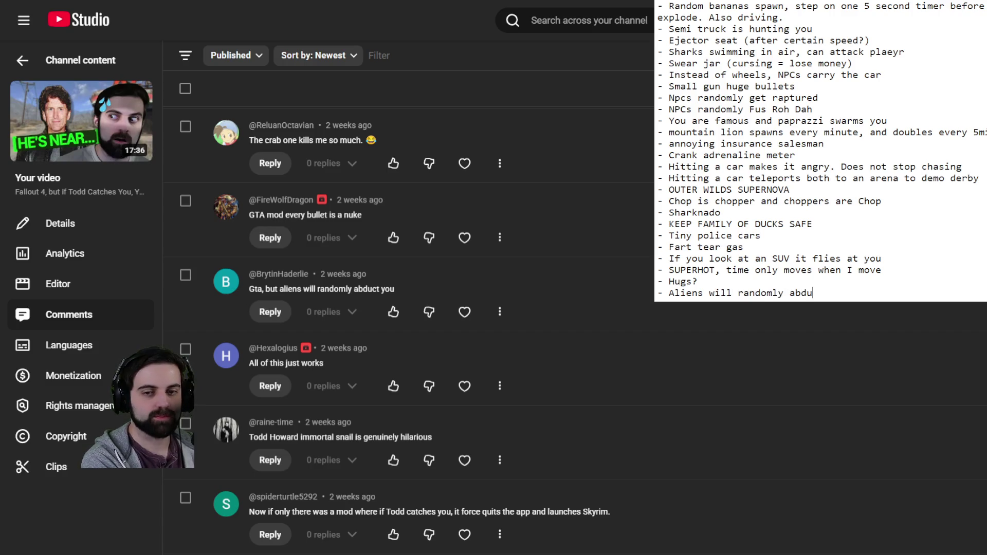
{"action": "type", "text": "ct you"}
{"action": "key", "text": "Return"}
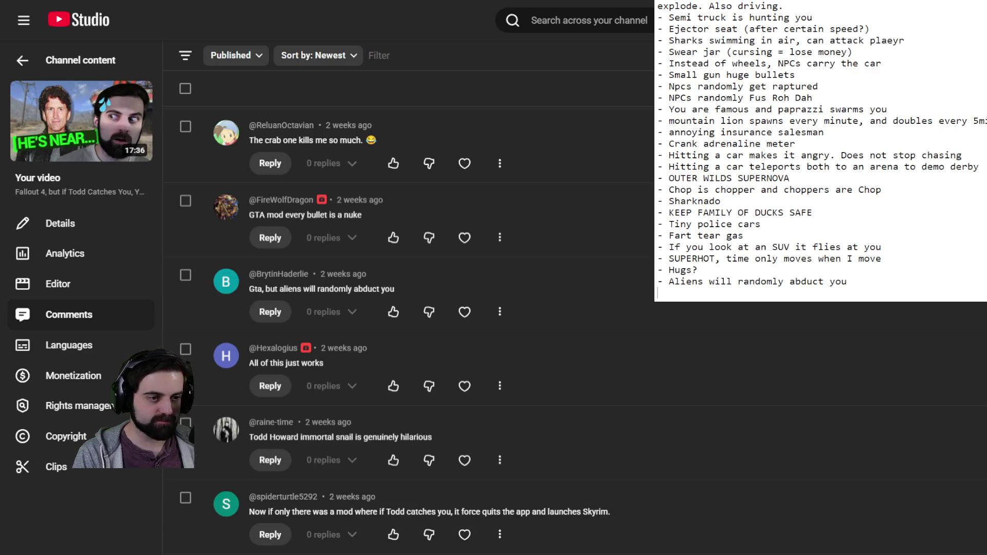
Scroll down the comments to the Franklin and getting-hit-by-cars suggestions
{"action": "scroll", "coordinate": [412, 329], "scroll_direction": "down", "scroll_amount": 4}
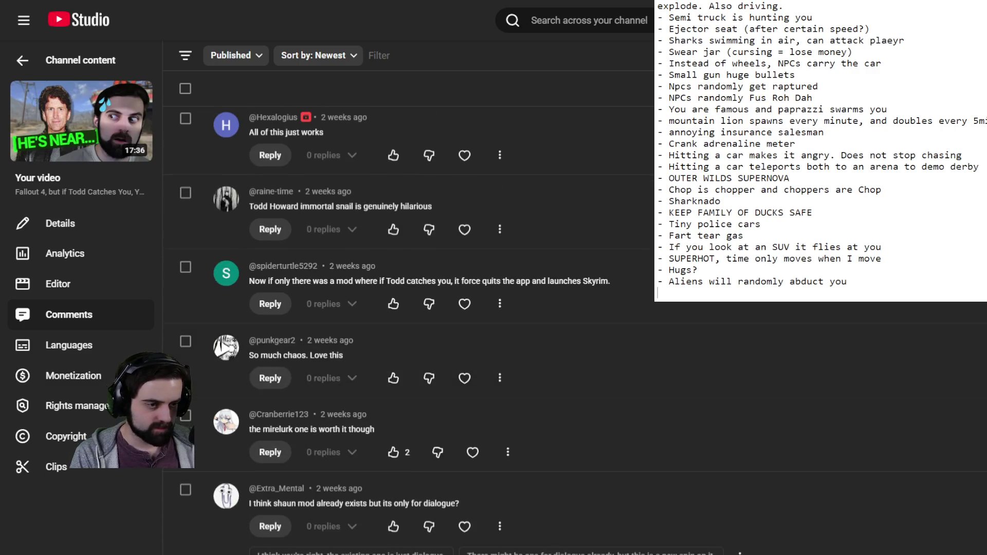
{"action": "scroll", "coordinate": [412, 329], "scroll_direction": "down", "scroll_amount": 3}
{"action": "scroll", "coordinate": [412, 330], "scroll_direction": "down", "scroll_amount": 3}
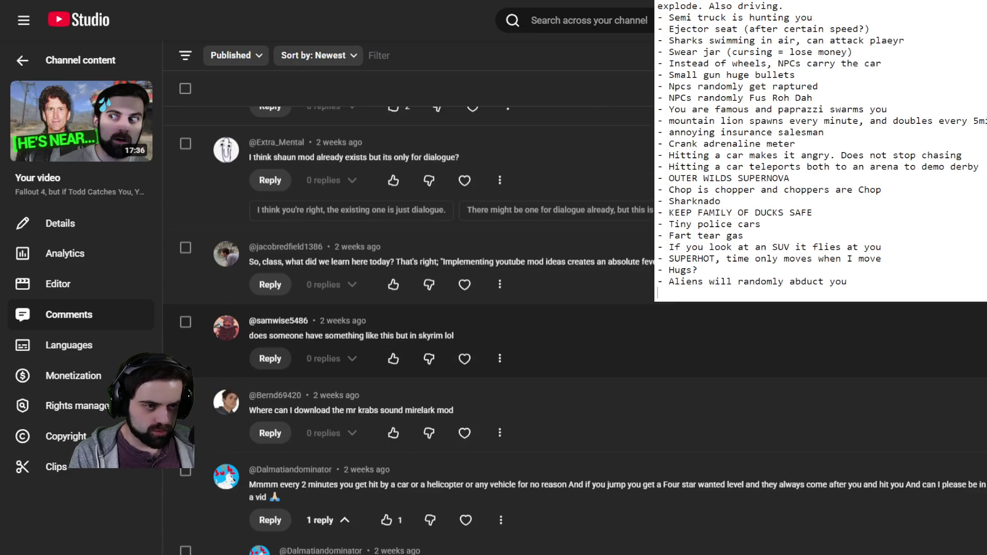
{"action": "scroll", "coordinate": [412, 329], "scroll_direction": "down", "scroll_amount": 3}
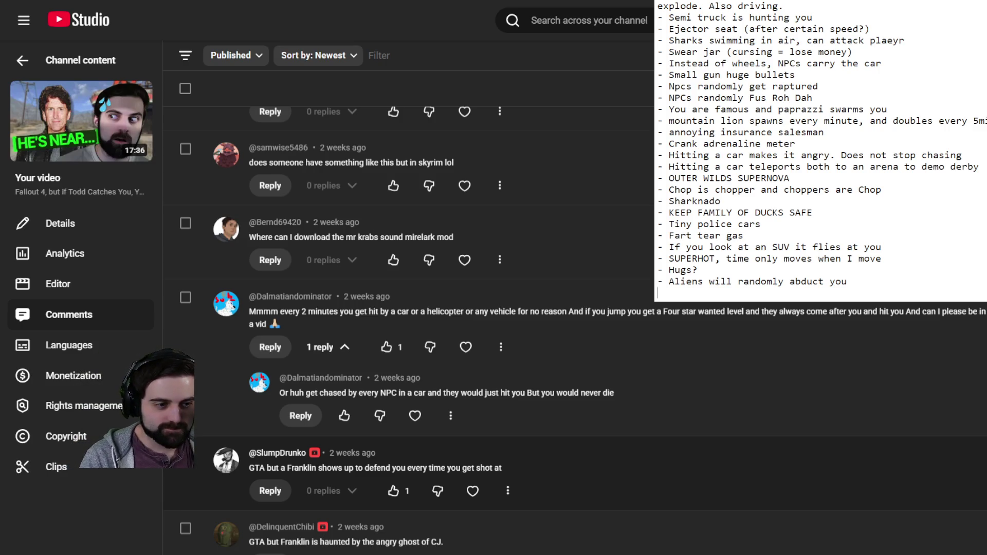
Scroll further to the random projectile mod idea and the weeping angel suggestion
{"action": "scroll", "coordinate": [566, 412], "scroll_direction": "down", "scroll_amount": 4}
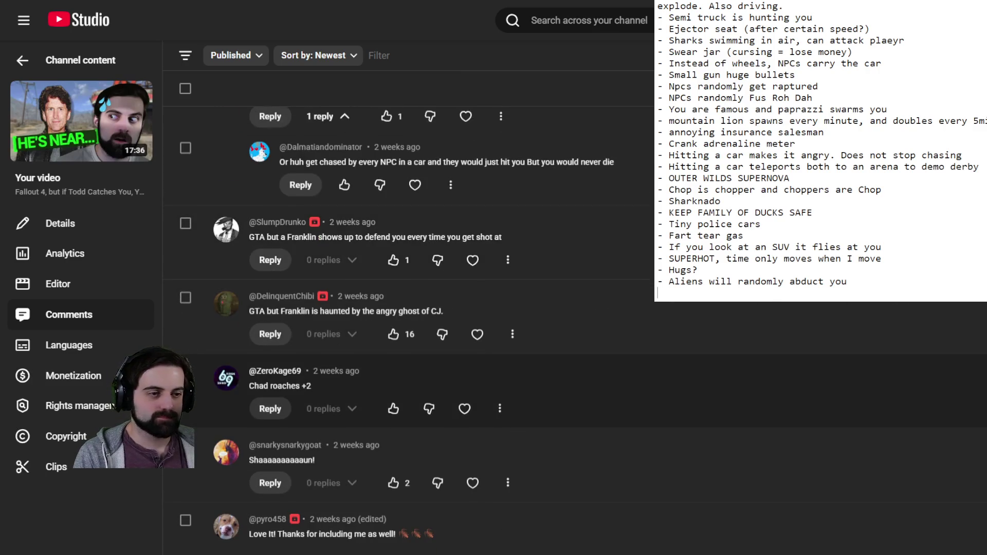
{"action": "scroll", "coordinate": [411, 329], "scroll_direction": "down", "scroll_amount": 3}
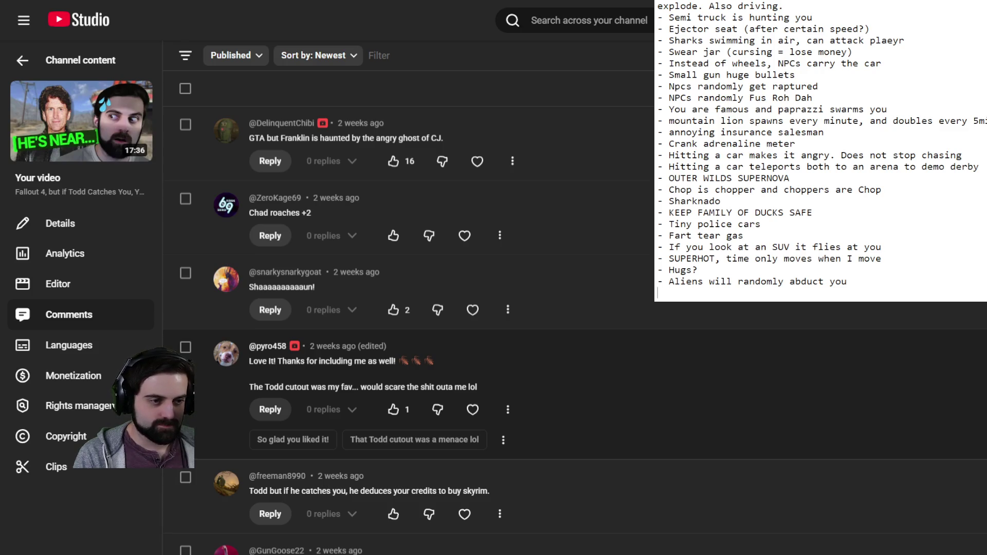
{"action": "scroll", "coordinate": [463, 329], "scroll_direction": "down", "scroll_amount": 4}
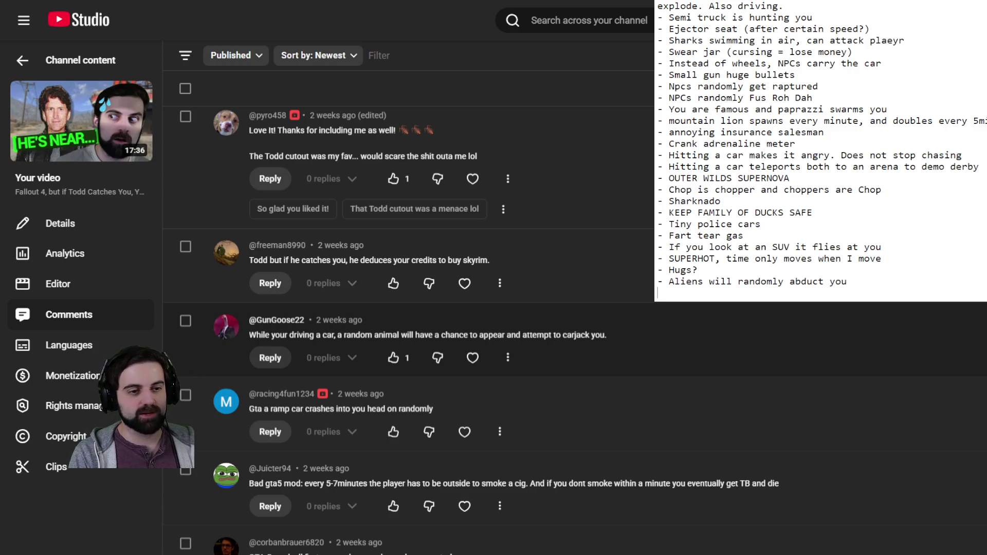
{"action": "scroll", "coordinate": [463, 330], "scroll_direction": "down", "scroll_amount": 3}
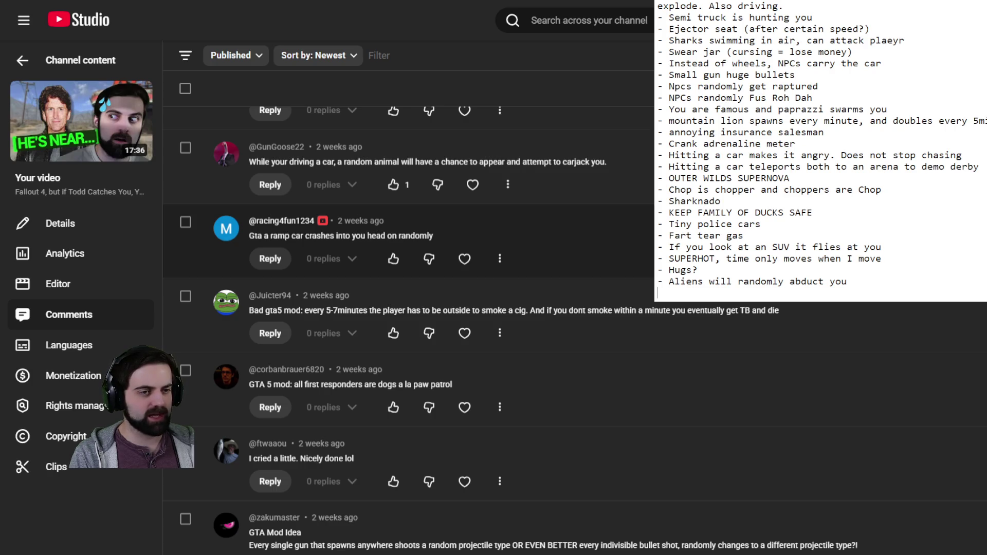
{"action": "scroll", "coordinate": [462, 226], "scroll_direction": "down", "scroll_amount": 2}
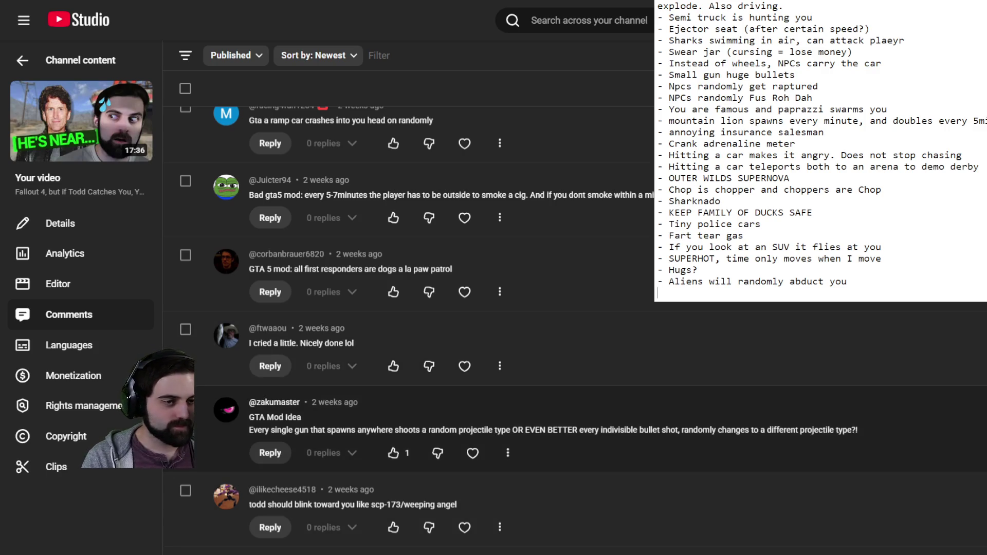
Scroll on to the comments about cars with legs and bullets applying large force
{"action": "scroll", "coordinate": [463, 349], "scroll_direction": "down", "scroll_amount": 2}
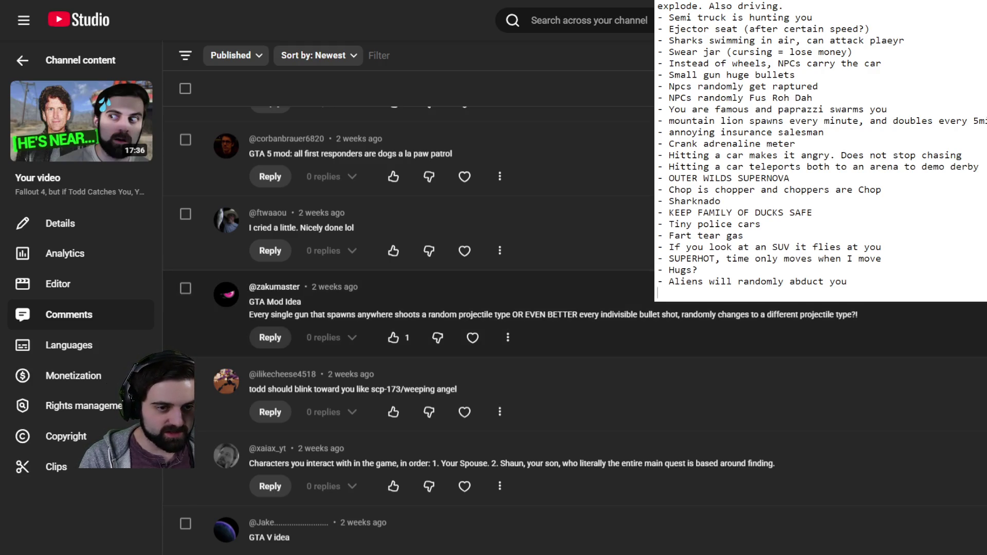
{"action": "scroll", "coordinate": [463, 329], "scroll_direction": "down", "scroll_amount": 2}
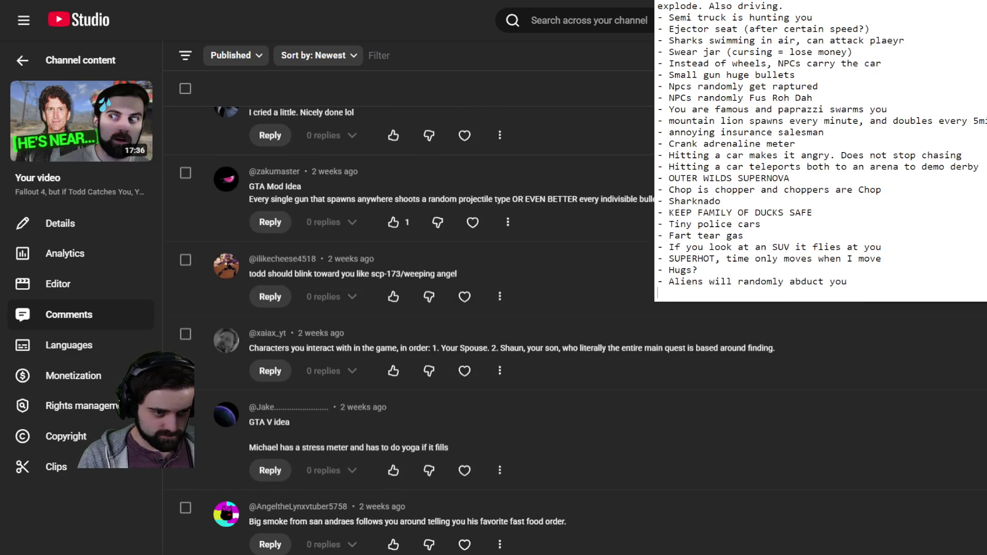
{"action": "scroll", "coordinate": [499, 297], "scroll_direction": "down", "scroll_amount": 3}
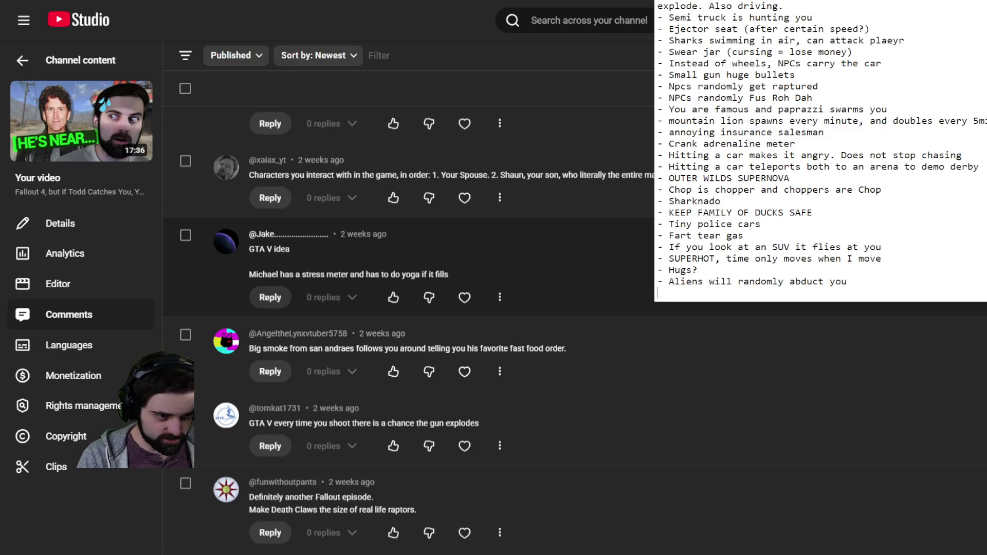
{"action": "scroll", "coordinate": [409, 329], "scroll_direction": "down", "scroll_amount": 2}
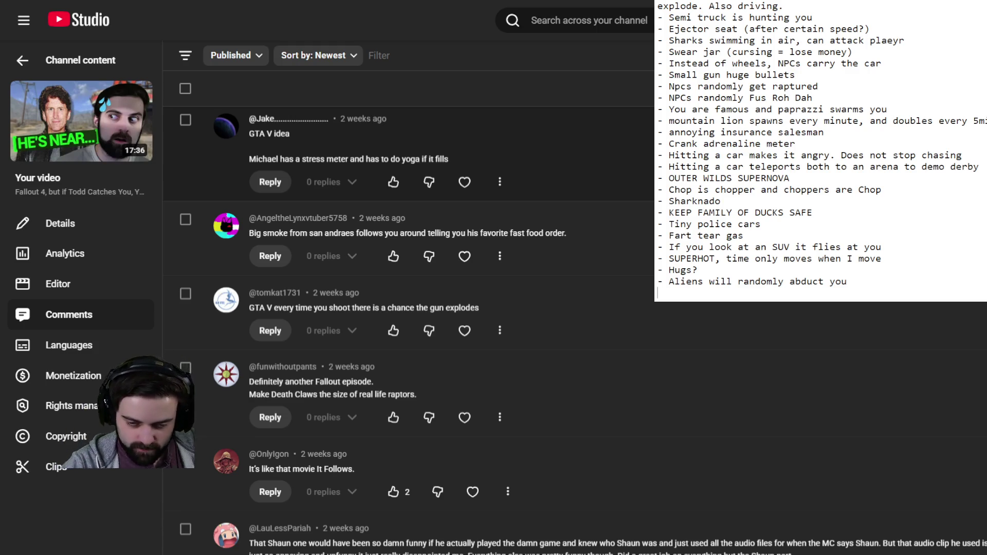
{"action": "scroll", "coordinate": [576, 330], "scroll_direction": "down", "scroll_amount": 5}
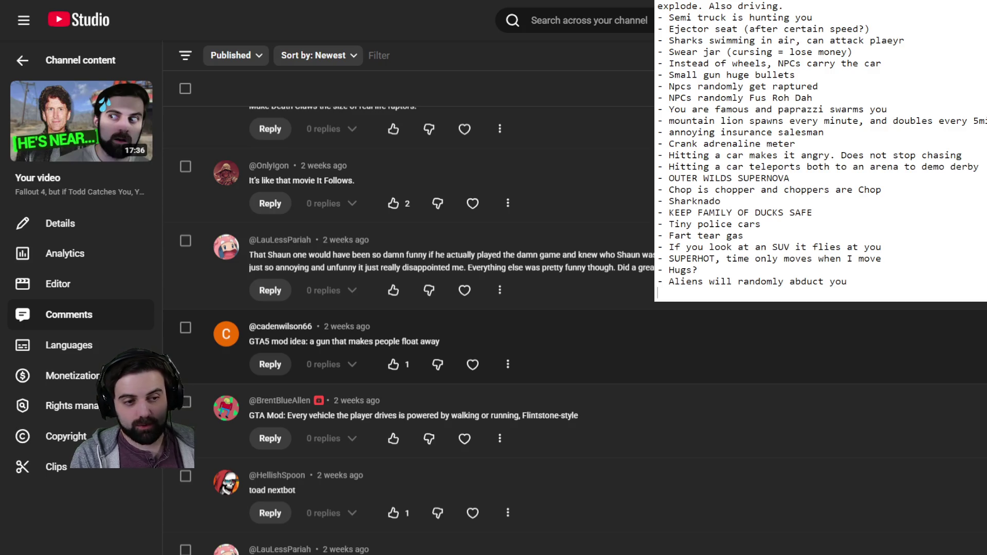
{"action": "scroll", "coordinate": [575, 331], "scroll_direction": "down", "scroll_amount": 3}
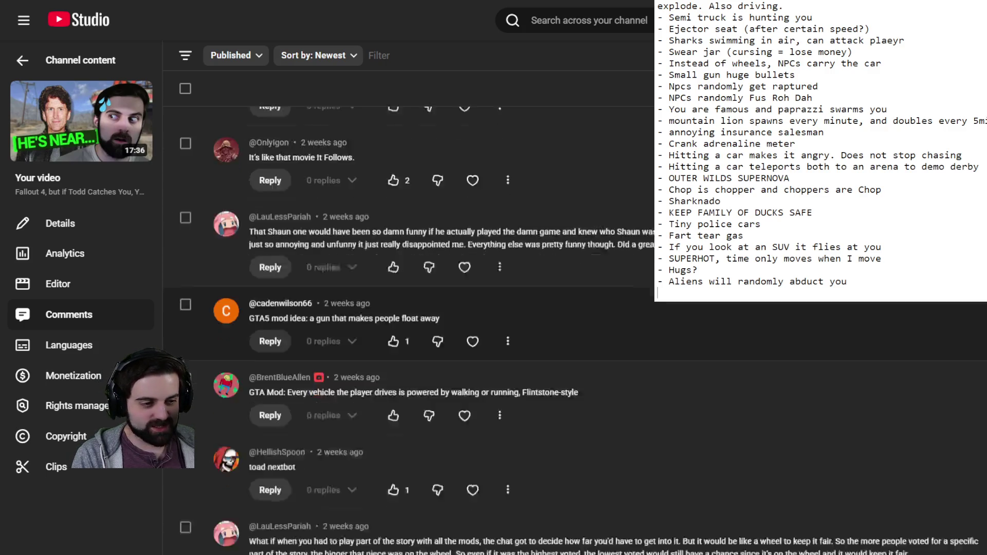
{"action": "scroll", "coordinate": [576, 331], "scroll_direction": "down", "scroll_amount": 3}
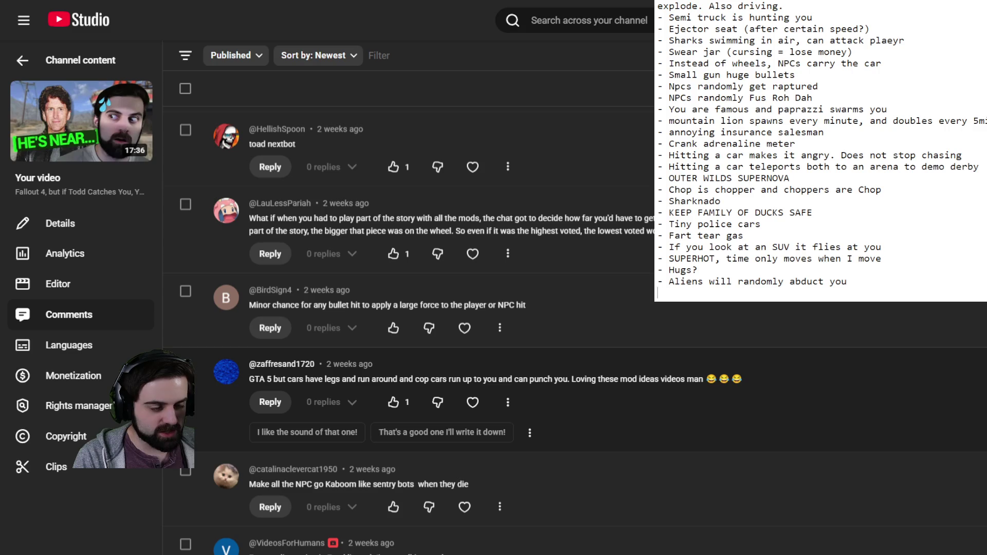
Scroll down briefly, then back up to the Franklin and hit-by-vehicles comments
{"action": "scroll", "coordinate": [566, 401], "scroll_direction": "down", "scroll_amount": 3}
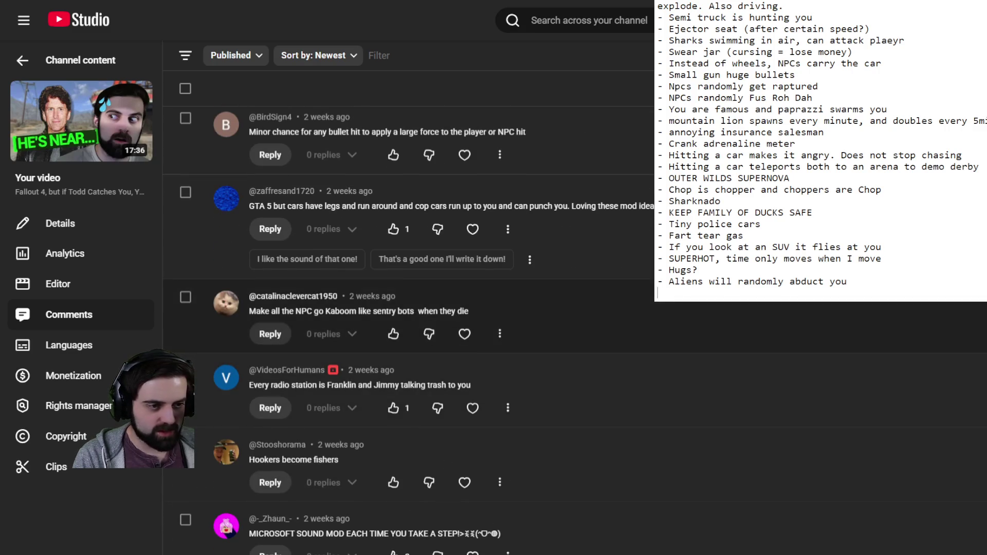
{"action": "scroll", "coordinate": [411, 308], "scroll_direction": "down", "scroll_amount": 2}
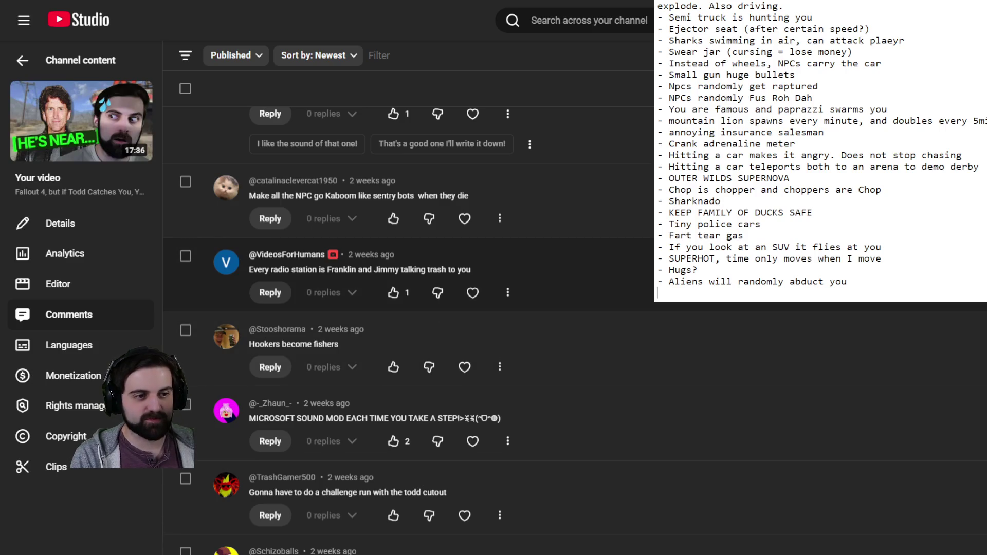
{"action": "scroll", "coordinate": [438, 268], "scroll_direction": "down", "scroll_amount": 3}
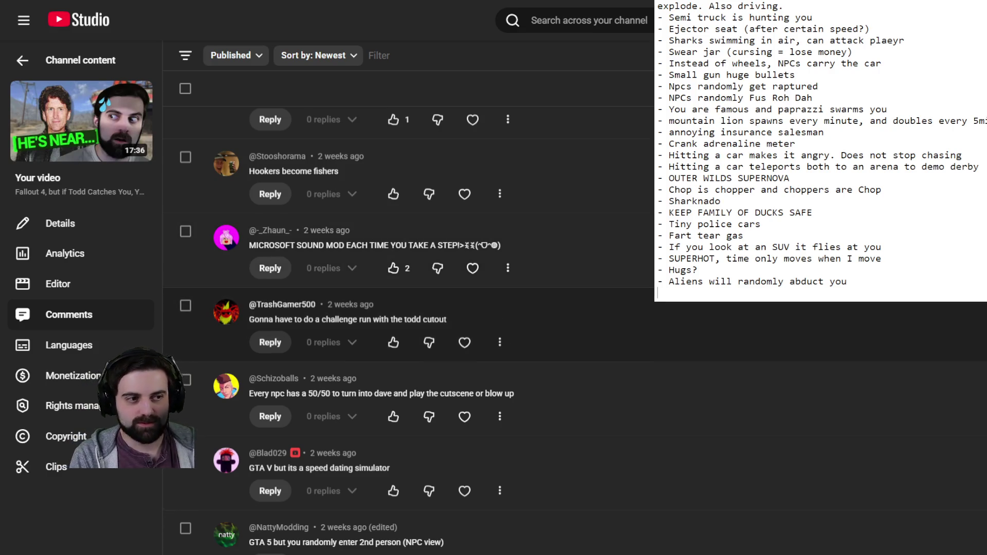
{"action": "scroll", "coordinate": [411, 330], "scroll_direction": "up", "scroll_amount": 20}
{"action": "scroll", "coordinate": [412, 329], "scroll_direction": "up", "scroll_amount": 15}
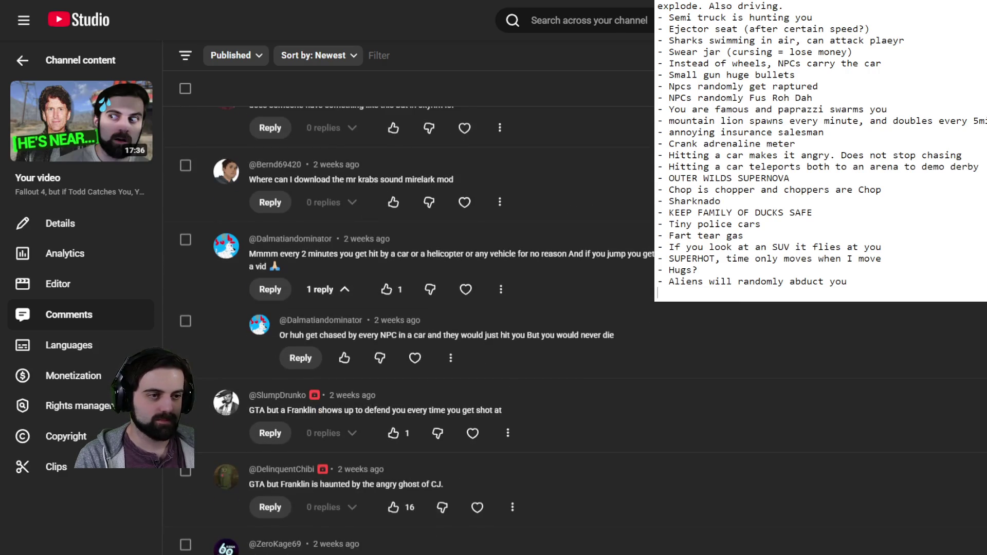
Scroll the comments down to the speed dating simulator and 2nd person view suggestions
{"action": "scroll", "coordinate": [411, 329], "scroll_direction": "up", "scroll_amount": 10}
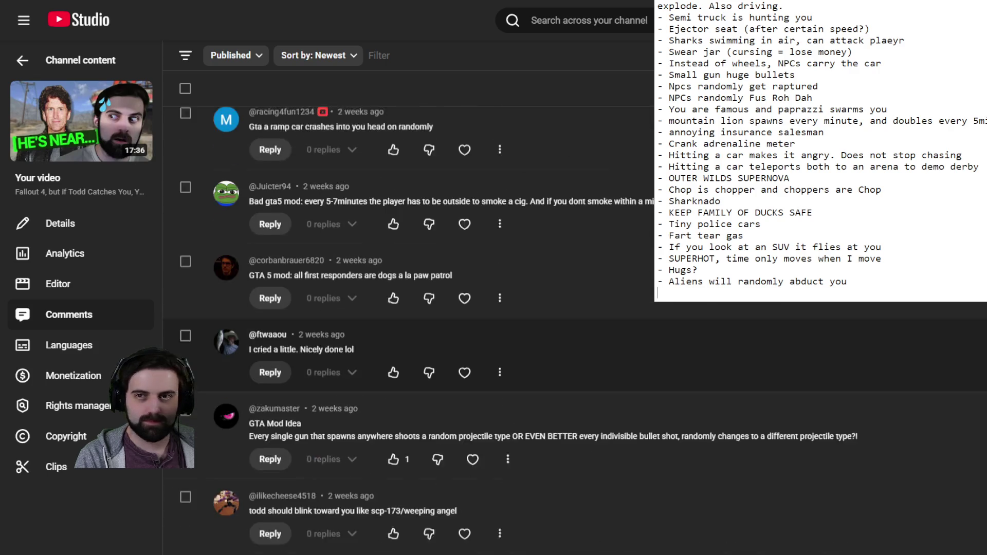
{"action": "scroll", "coordinate": [409, 329], "scroll_direction": "down", "scroll_amount": 10}
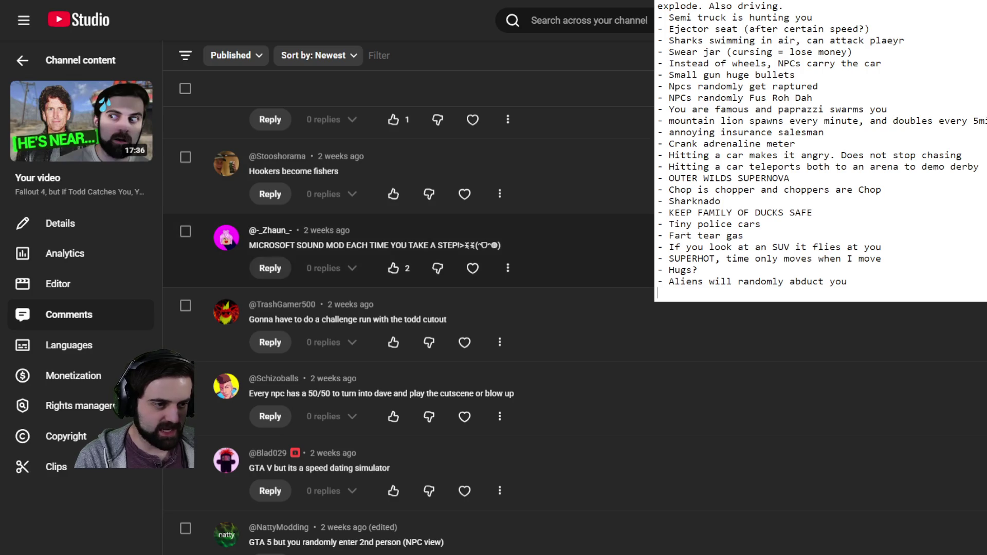
{"action": "scroll", "coordinate": [409, 268], "scroll_direction": "down", "scroll_amount": 2}
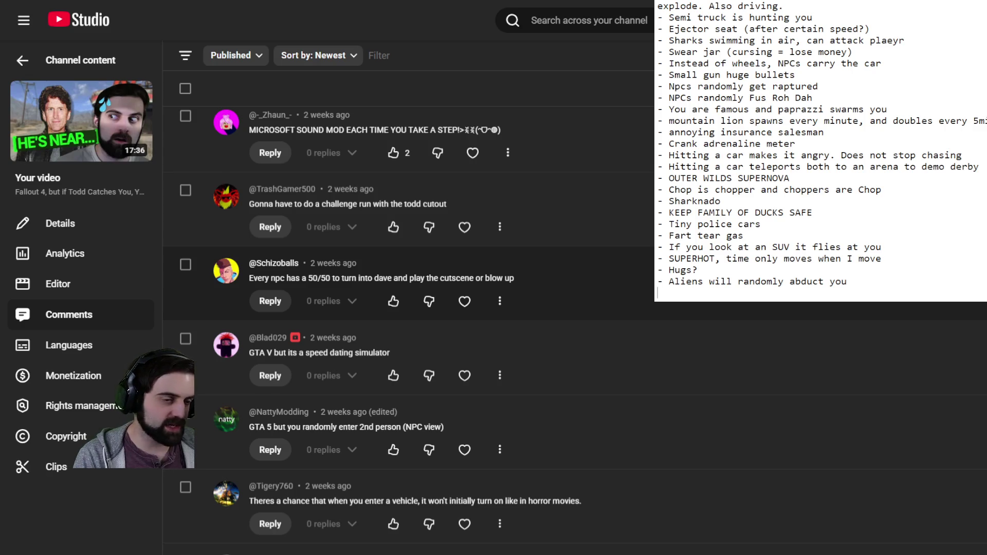
{"action": "scroll", "coordinate": [409, 268], "scroll_direction": "down", "scroll_amount": 2}
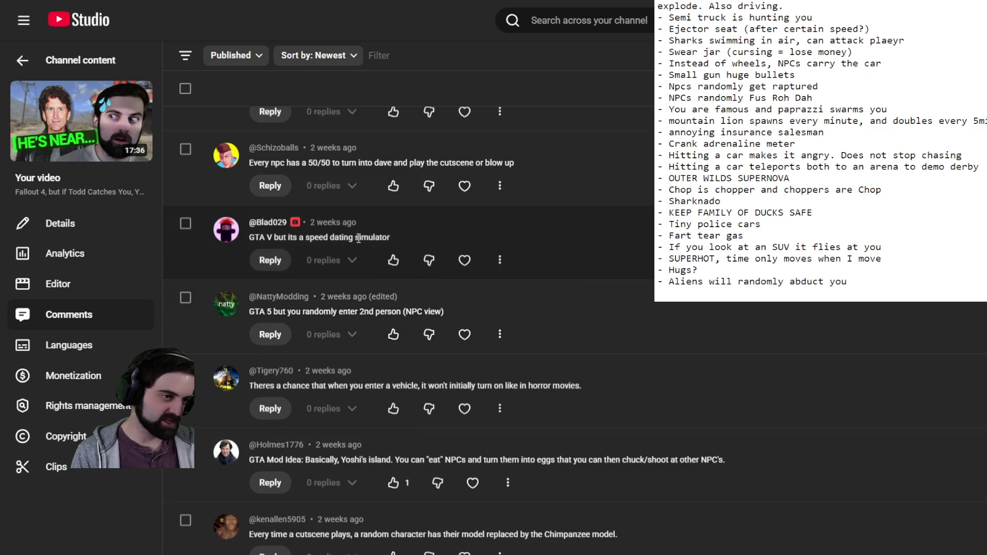
Highlight the speed dating simulator comment and append '- Speed dating with chat' to the Notepad list
{"action": "left_click_drag", "start_coordinate": [391, 238], "coordinate": [252, 232]}
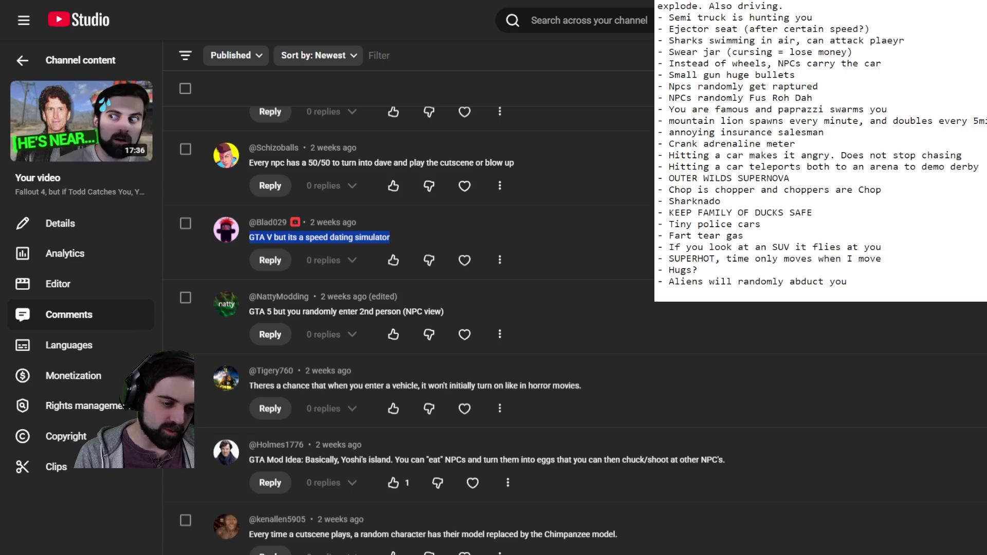
{"action": "left_click", "coordinate": [768, 290]}
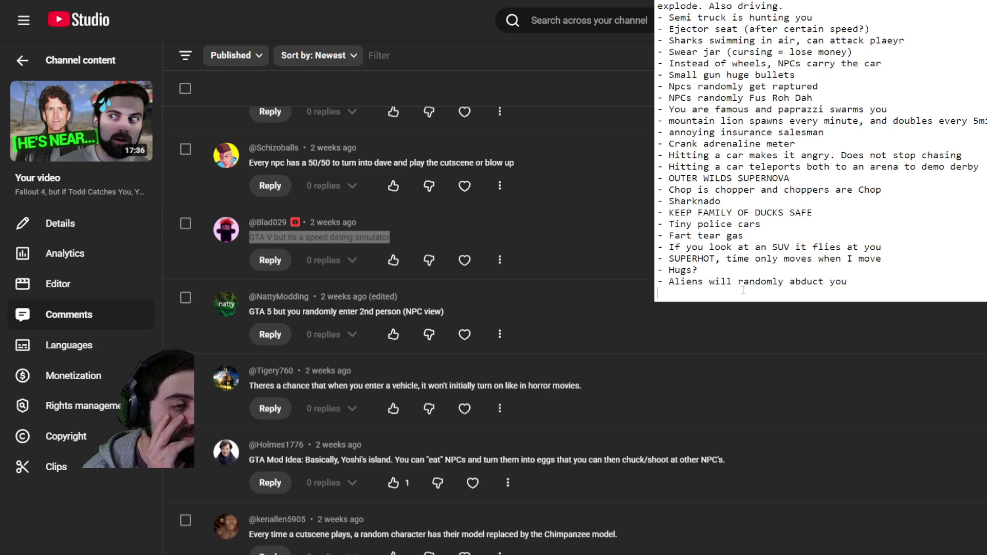
{"action": "type", "text": "- "}
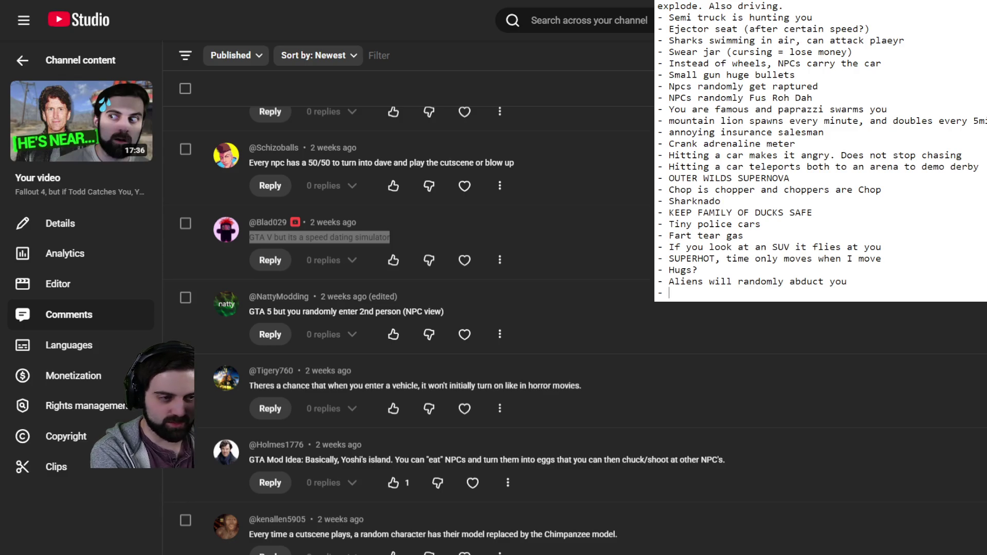
{"action": "type", "text": "D"}
{"action": "key", "text": "BackSpace"}
{"action": "type", "text": "Sp"}
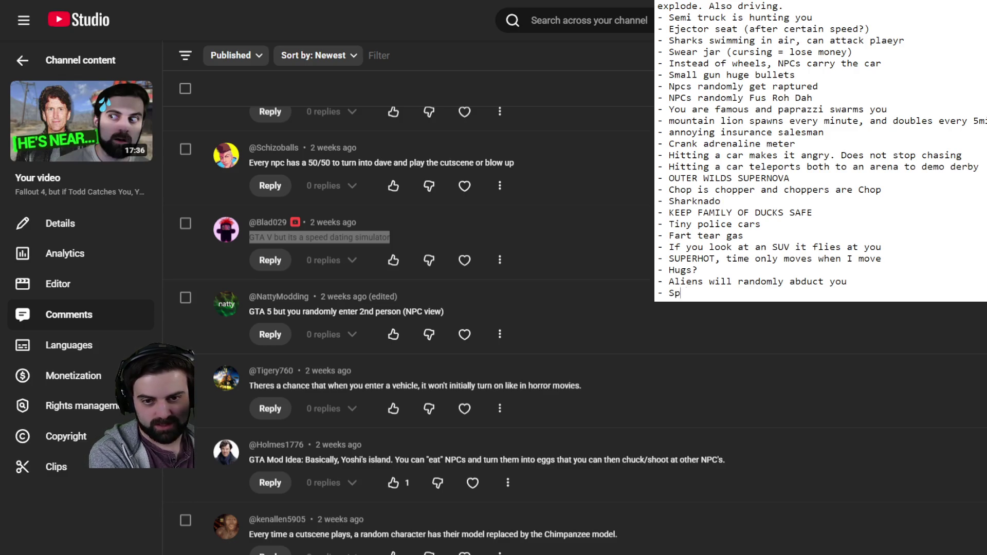
{"action": "type", "text": "eed dating with chat"}
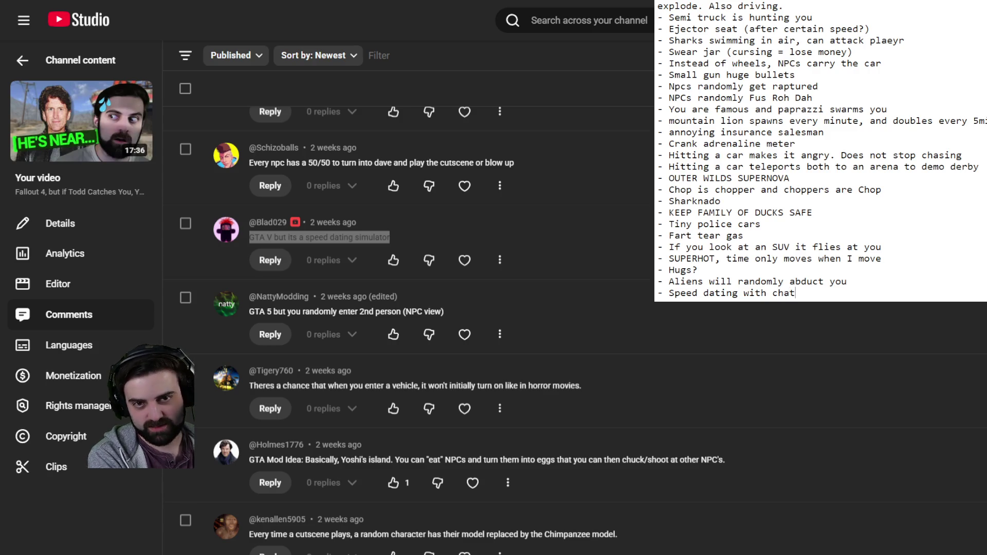
{"action": "key", "text": "Return"}
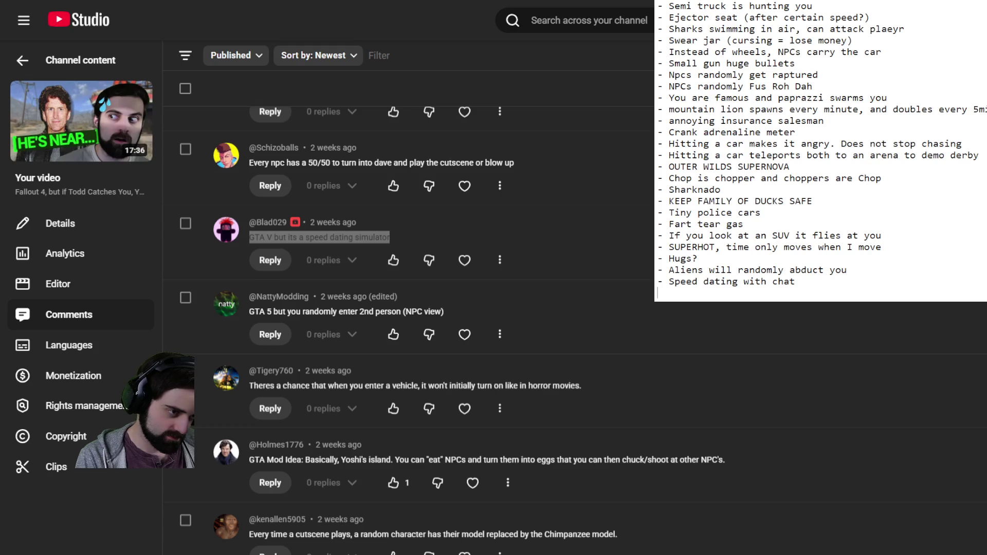
Append '- GTAV but it's second person view' to the Notepad list, then scroll further through comments
{"action": "left_click", "coordinate": [673, 292]}
{"action": "type", "text": "- GTAV b"}
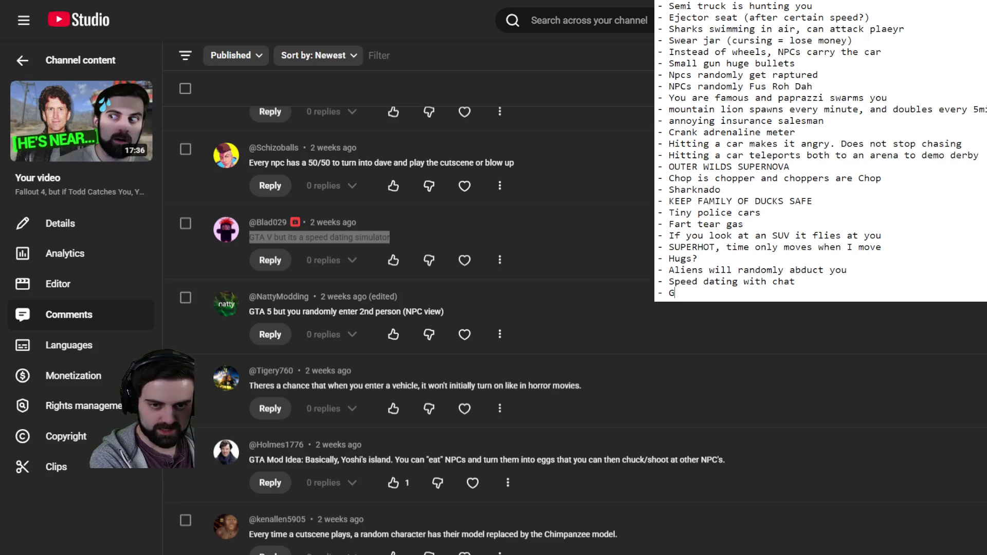
{"action": "type", "text": "ut it's s"}
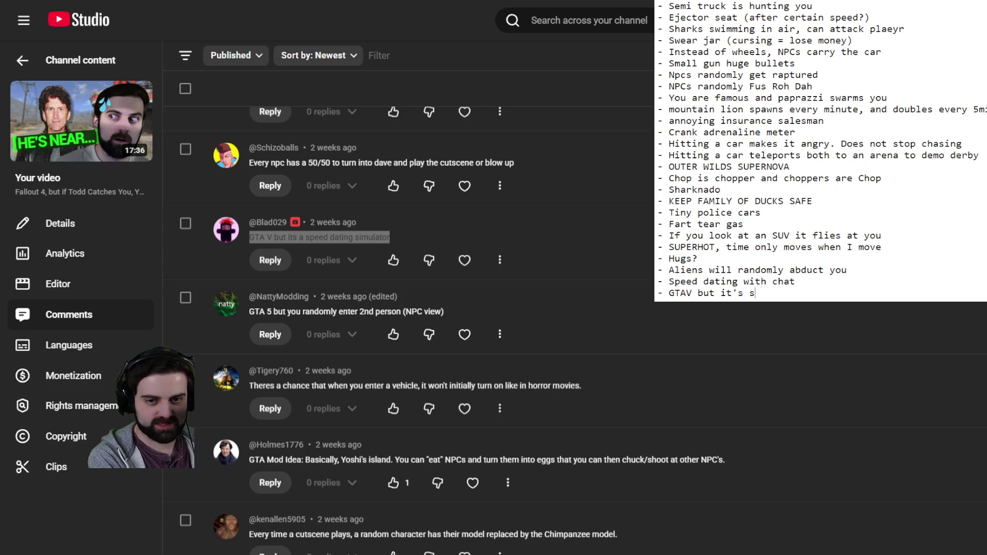
{"action": "type", "text": "econd person view"}
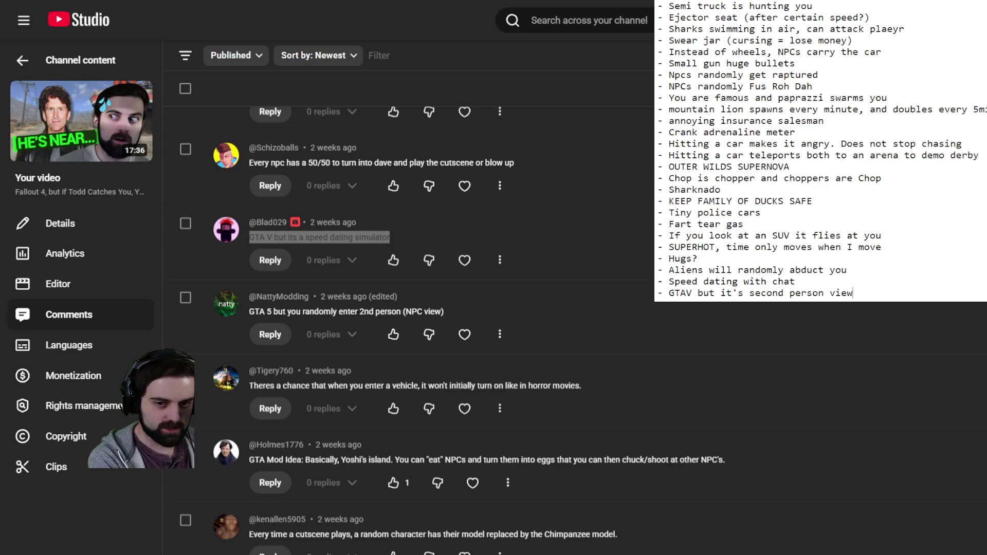
{"action": "key", "text": "Return"}
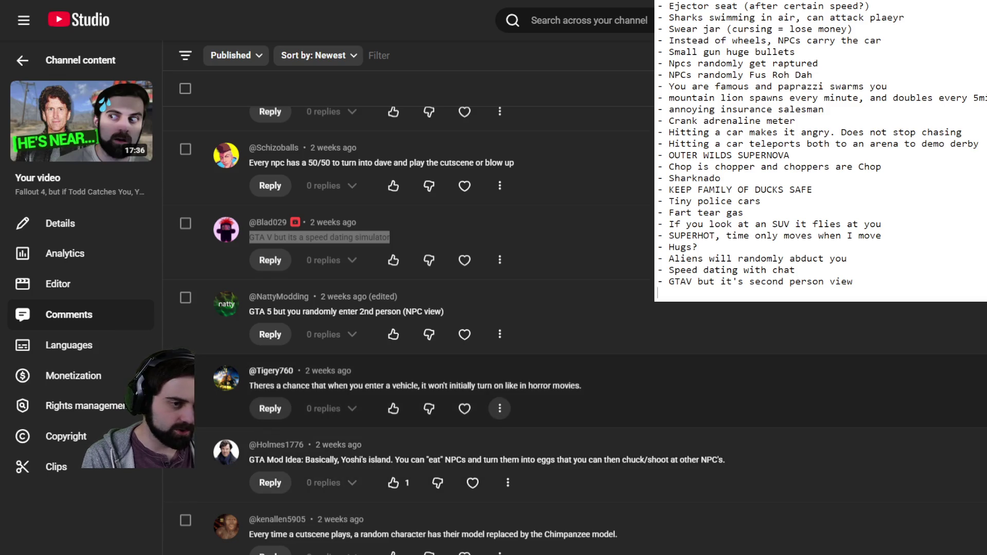
{"action": "scroll", "coordinate": [499, 409], "scroll_direction": "down", "scroll_amount": 2}
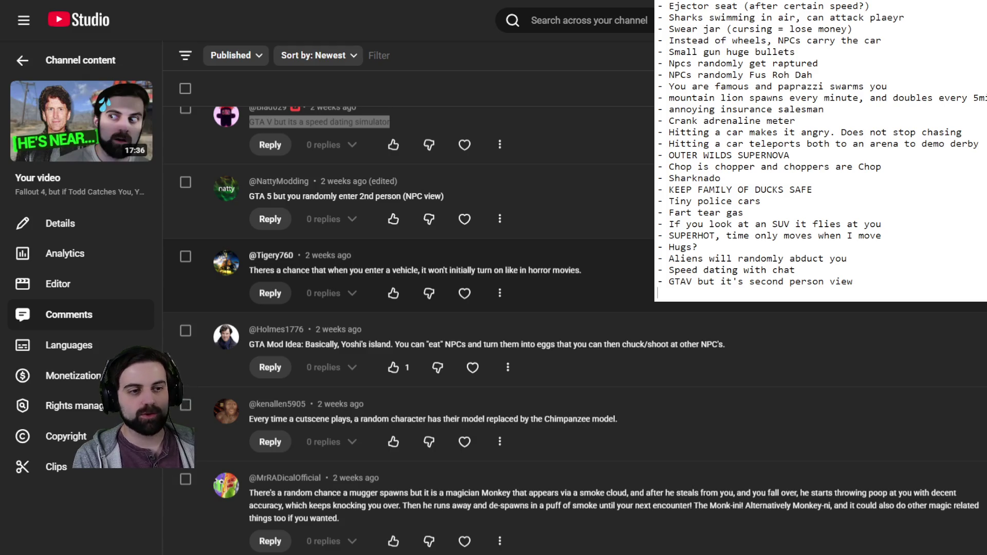
{"action": "scroll", "coordinate": [575, 336], "scroll_direction": "down", "scroll_amount": 1}
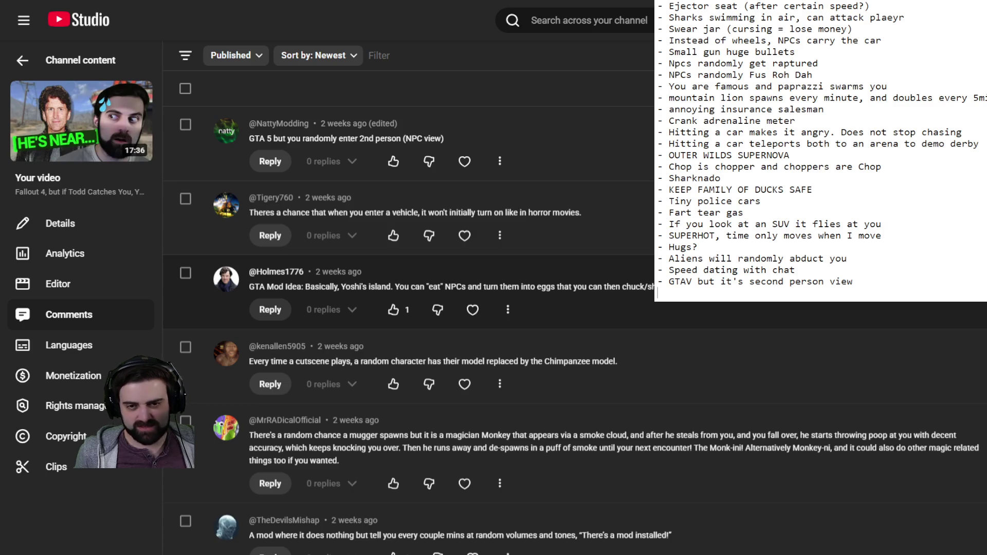
Type '- Yoshi's island eat NPCs chuck eggs' as a new Notepad entry and start a fresh line
{"action": "type", "text": "- Yoshi's "}
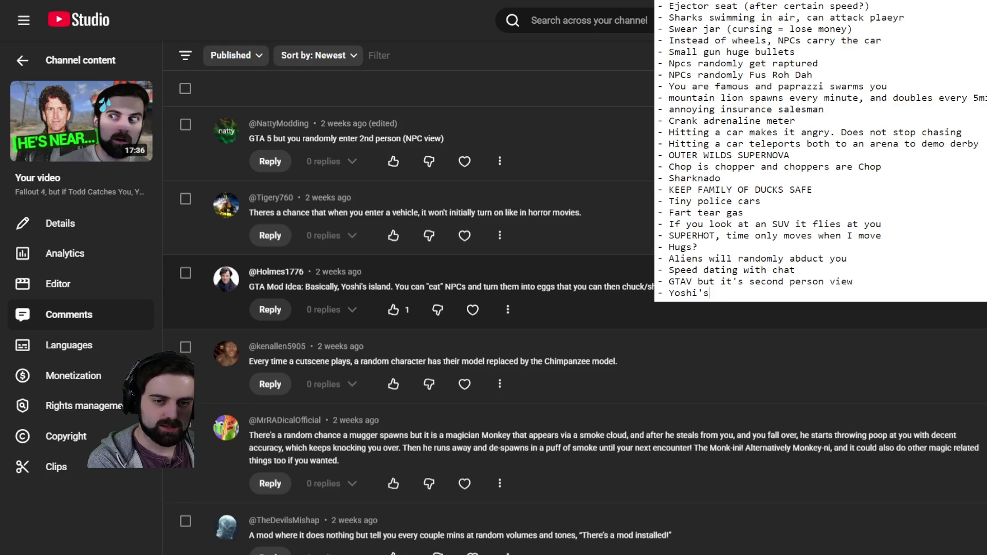
{"action": "type", "text": "island eat "}
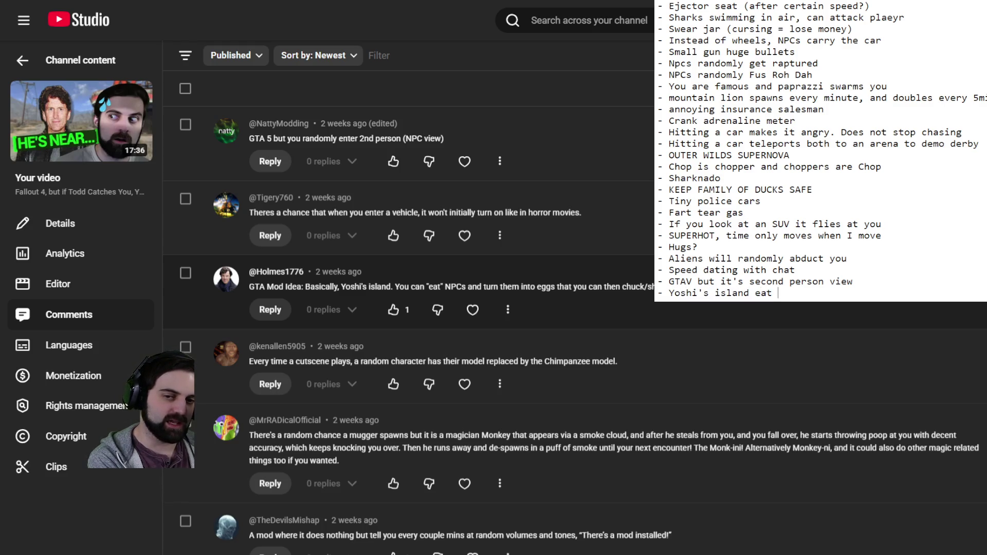
{"action": "type", "text": "NPCs chuck eggs"}
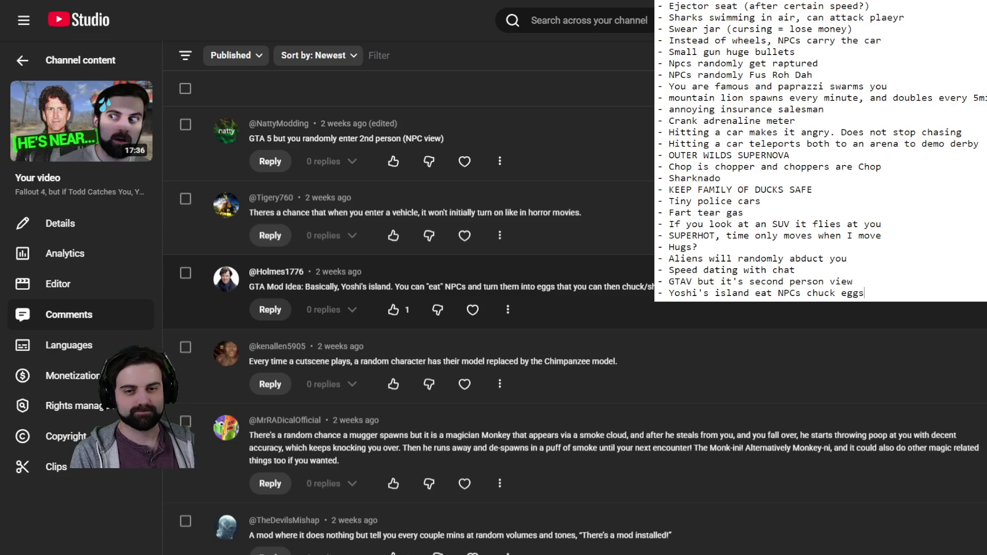
{"action": "key", "text": "Return"}
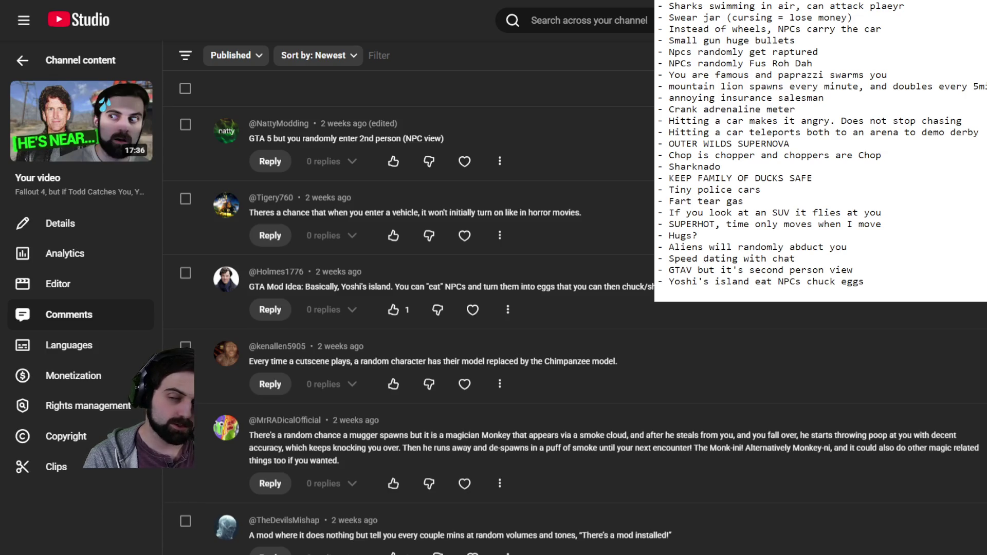
{"action": "key", "text": "space"}
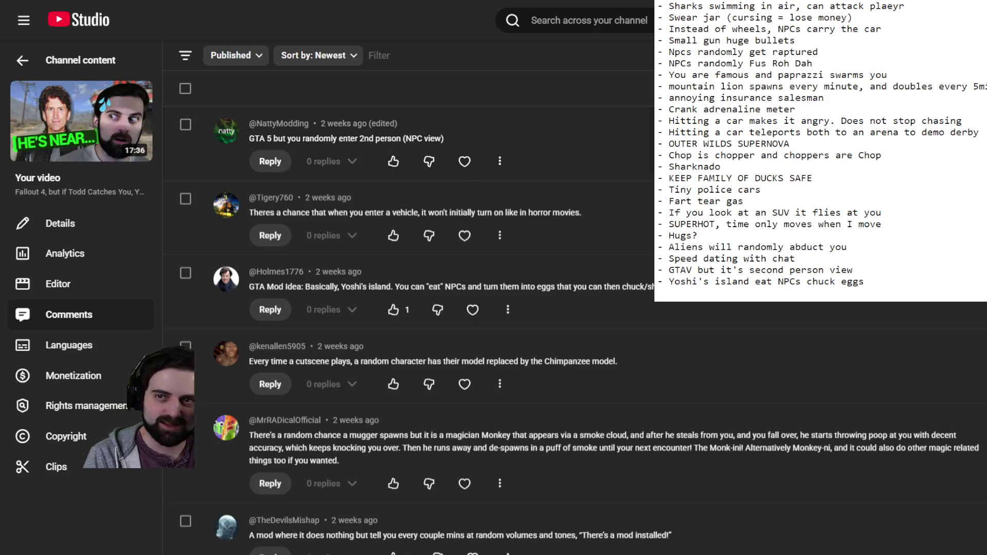
Give the comment about having the mod installed a creator heart
{"action": "scroll", "coordinate": [412, 309], "scroll_direction": "down", "scroll_amount": 3}
{"action": "scroll", "coordinate": [411, 309], "scroll_direction": "up", "scroll_amount": 2}
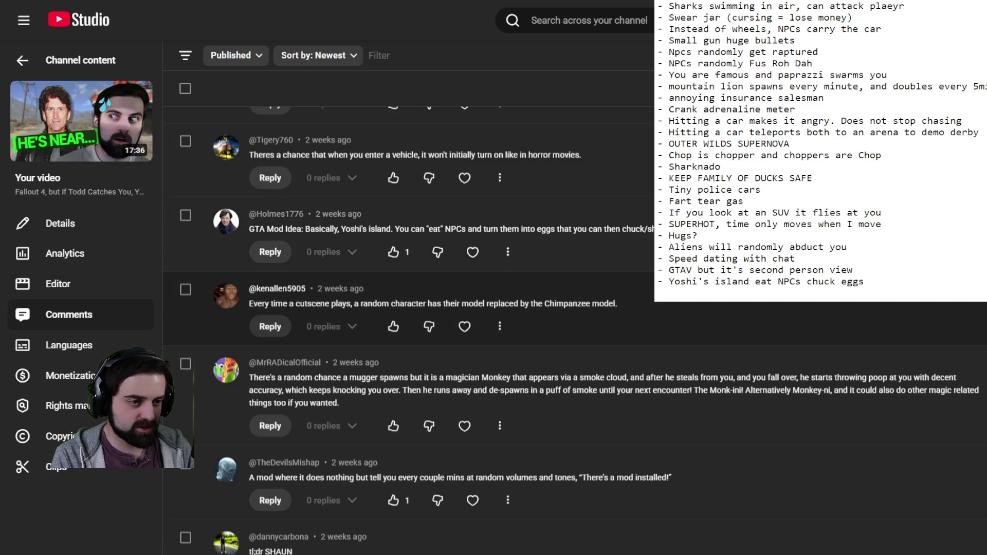
{"action": "scroll", "coordinate": [565, 329], "scroll_direction": "down", "scroll_amount": 3}
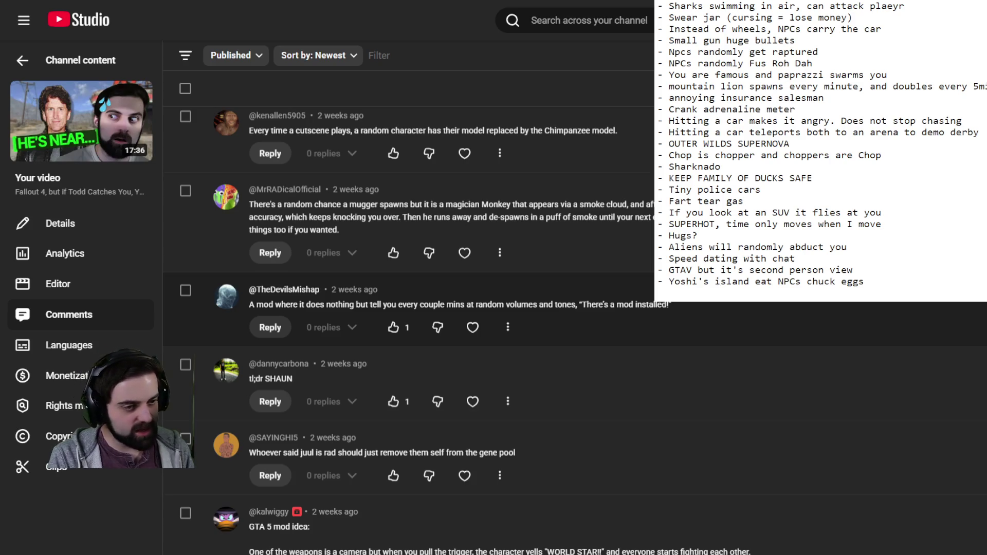
{"action": "mouse_move", "coordinate": [355, 306]}
{"action": "left_mouse_down"}
{"action": "mouse_move", "coordinate": [283, 305]}
{"action": "mouse_move", "coordinate": [252, 291]}
{"action": "mouse_move", "coordinate": [252, 306]}
{"action": "mouse_move", "coordinate": [322, 295]}
{"action": "mouse_move", "coordinate": [288, 305]}
{"action": "mouse_move", "coordinate": [366, 303]}
{"action": "mouse_move", "coordinate": [251, 306]}
{"action": "mouse_move", "coordinate": [671, 310]}
{"action": "left_mouse_up"}
{"action": "left_click", "coordinate": [671, 310]}
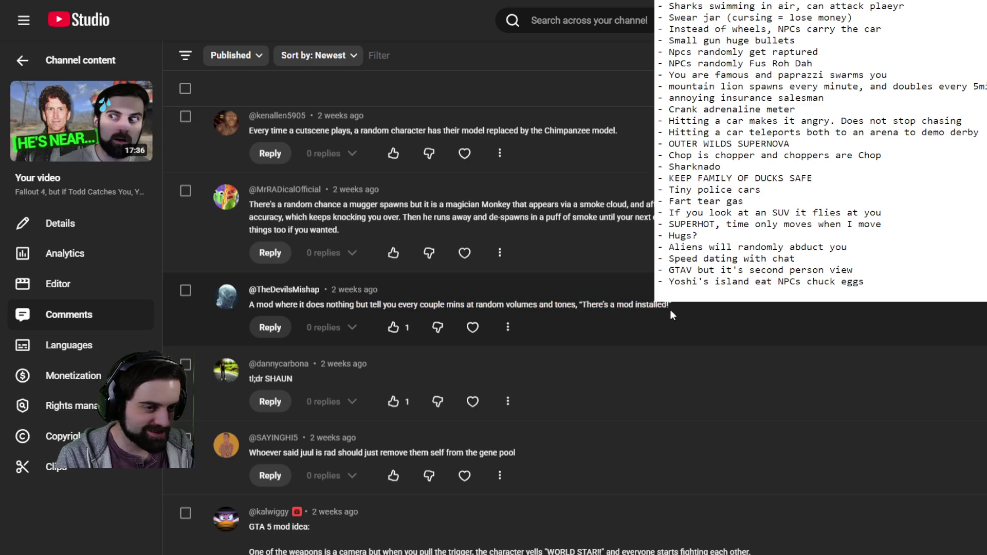
{"action": "left_click", "coordinate": [473, 327]}
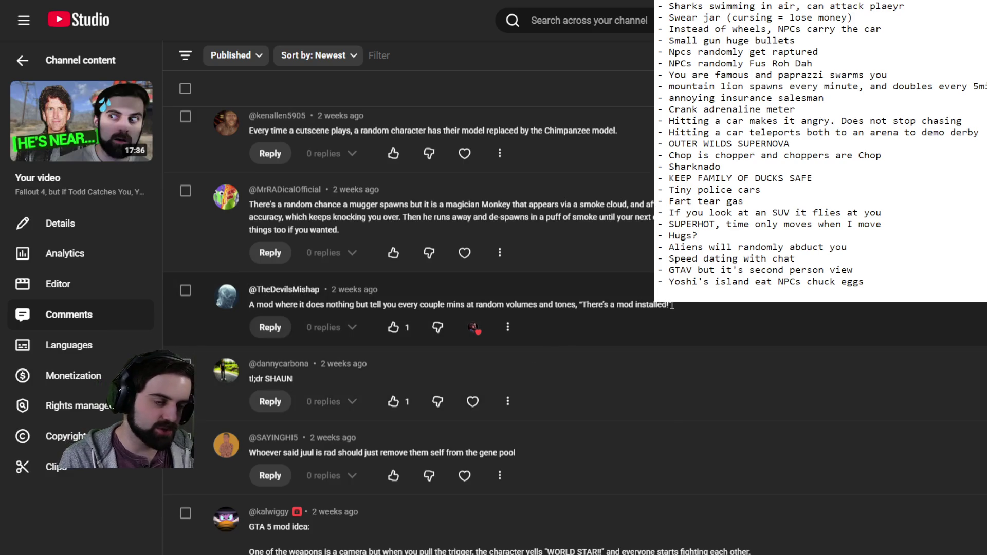
Scroll down to the 'GTA, but Katamari' comment and place the cursor below the Yoshi's island line
{"action": "scroll", "coordinate": [584, 393], "scroll_direction": "down", "scroll_amount": 3}
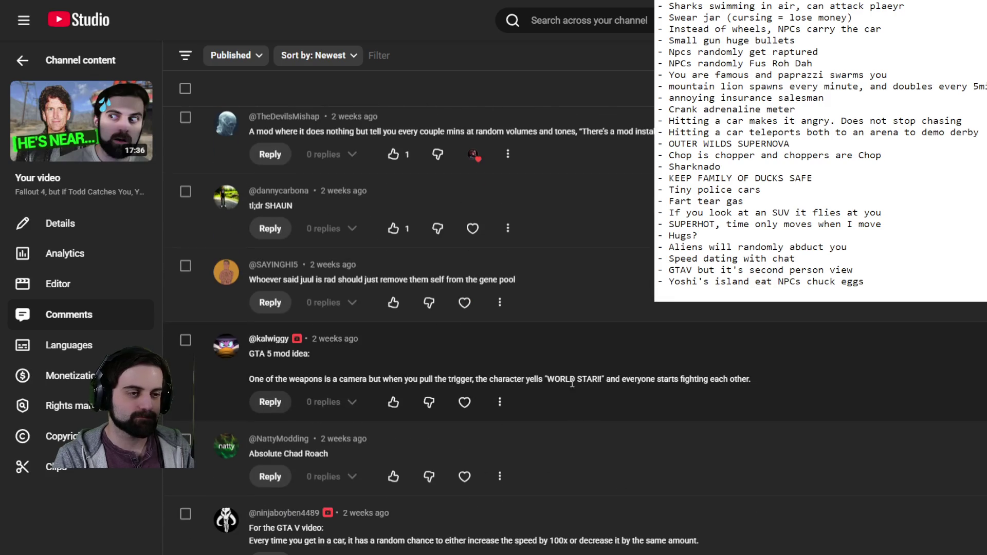
{"action": "scroll", "coordinate": [484, 344], "scroll_direction": "down", "scroll_amount": 3}
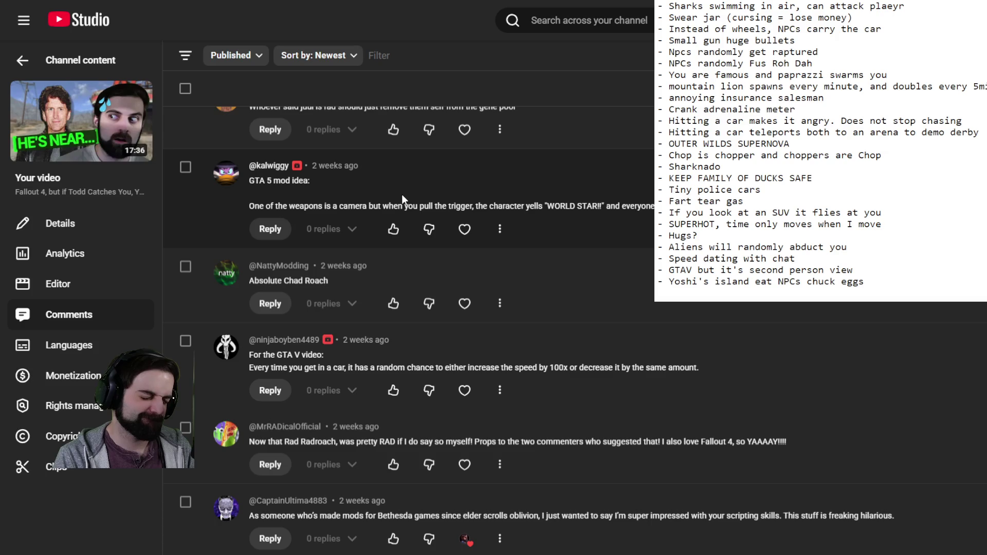
{"action": "scroll", "coordinate": [402, 198], "scroll_direction": "down", "scroll_amount": 5}
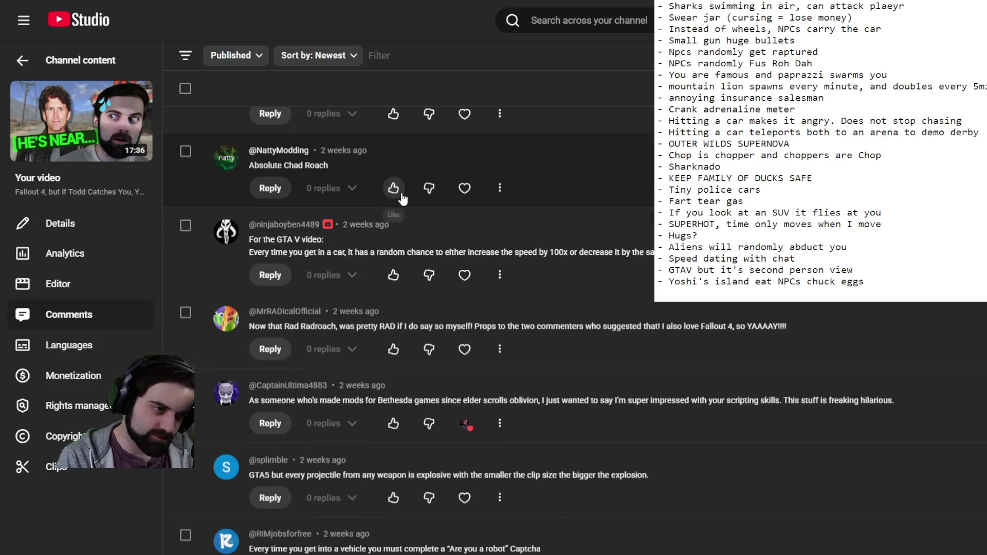
{"action": "scroll", "coordinate": [294, 152], "scroll_direction": "up", "scroll_amount": 1}
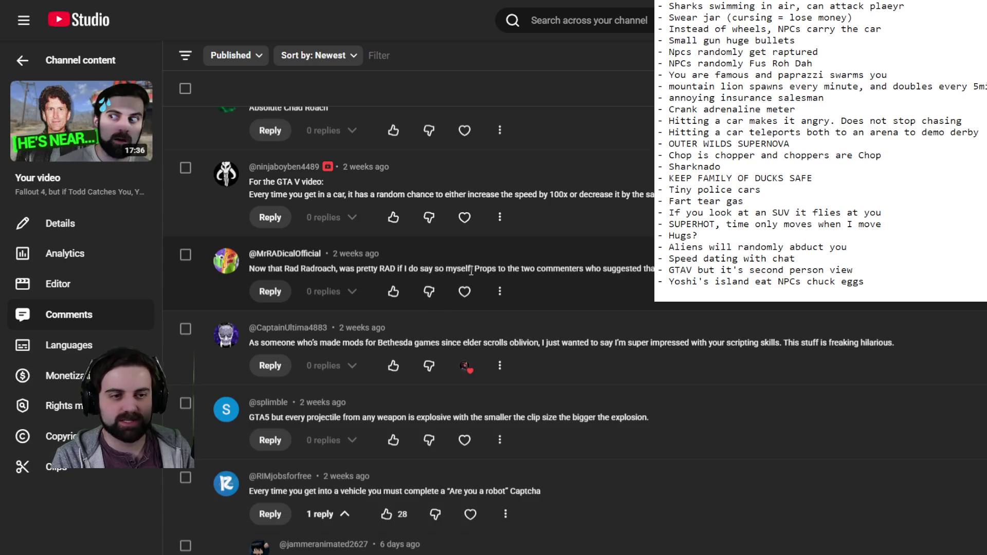
{"action": "scroll", "coordinate": [467, 265], "scroll_direction": "down", "scroll_amount": 3}
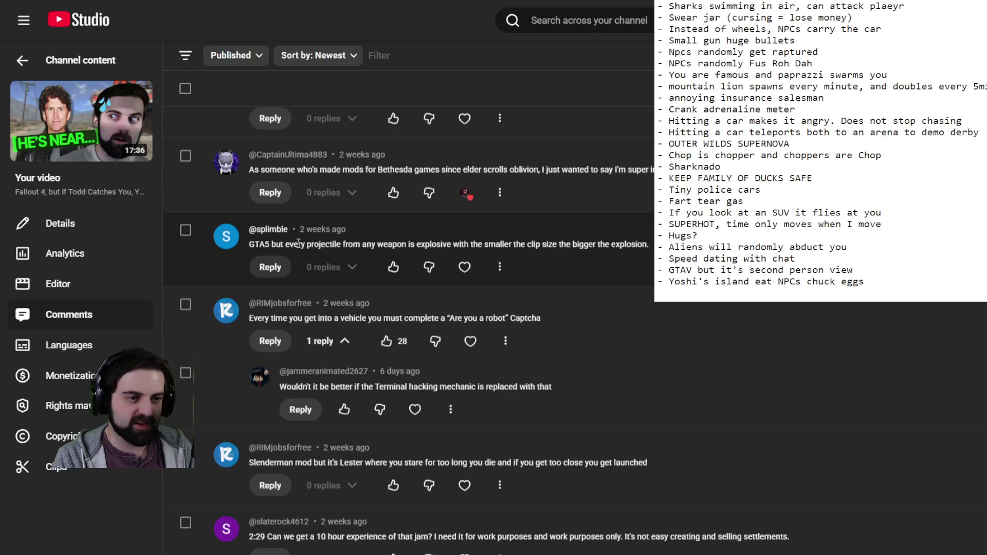
{"action": "scroll", "coordinate": [492, 241], "scroll_direction": "down", "scroll_amount": 2}
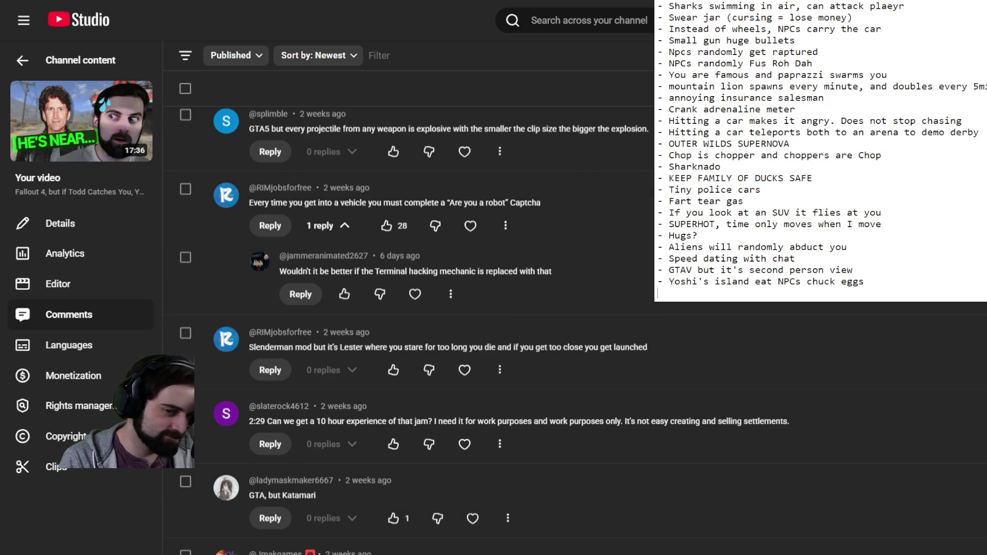
{"action": "left_click", "coordinate": [750, 297]}
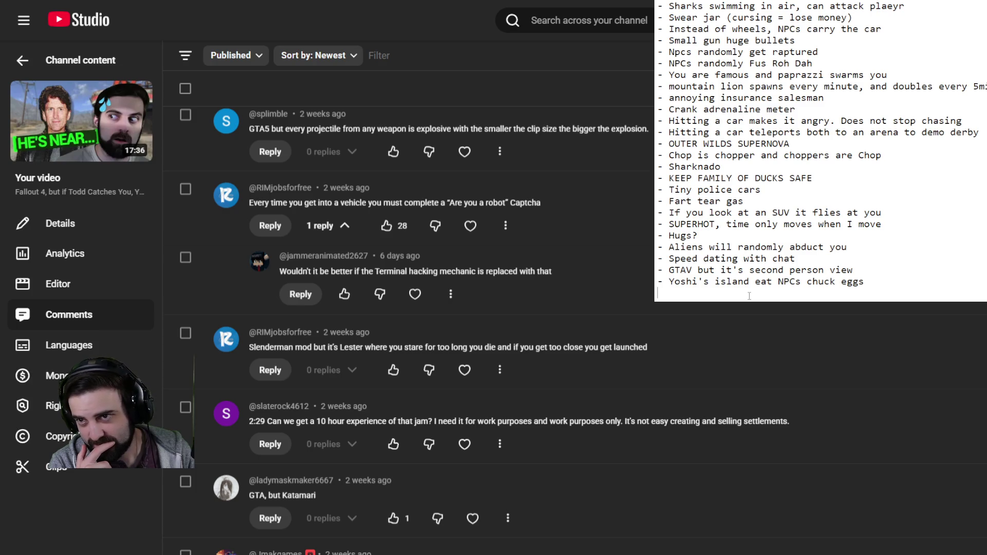
Type '- Randomly have to do CAPTCHA to start a car' as a new Notepad entry and start a fresh line
{"action": "type", "text": "-"}
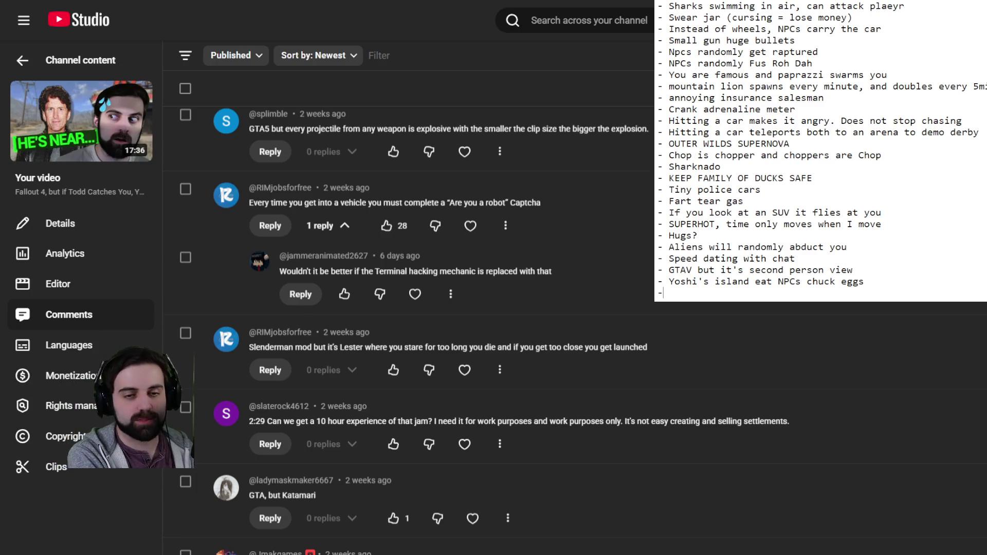
{"action": "type", "text": " Ran"}
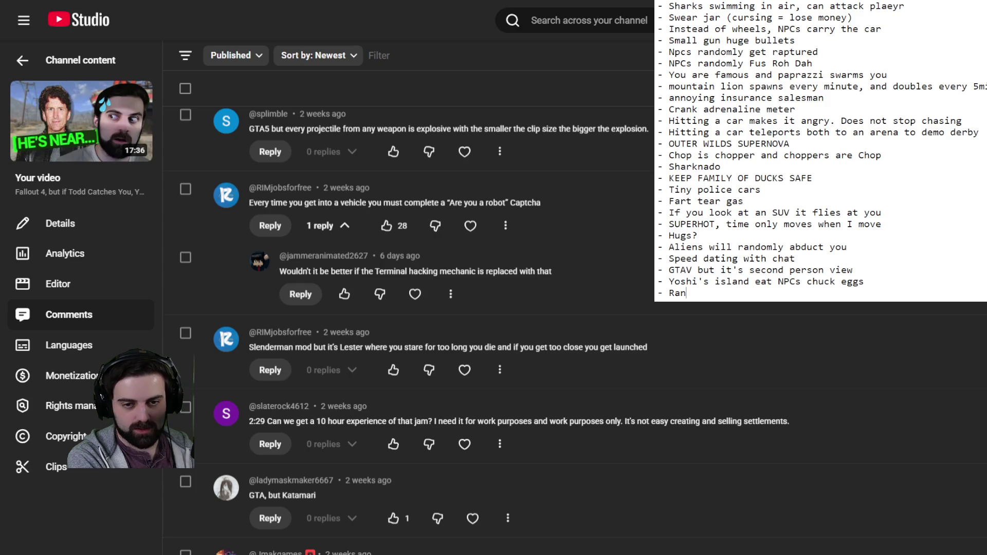
{"action": "type", "text": "domly have to do CAPTCHA "}
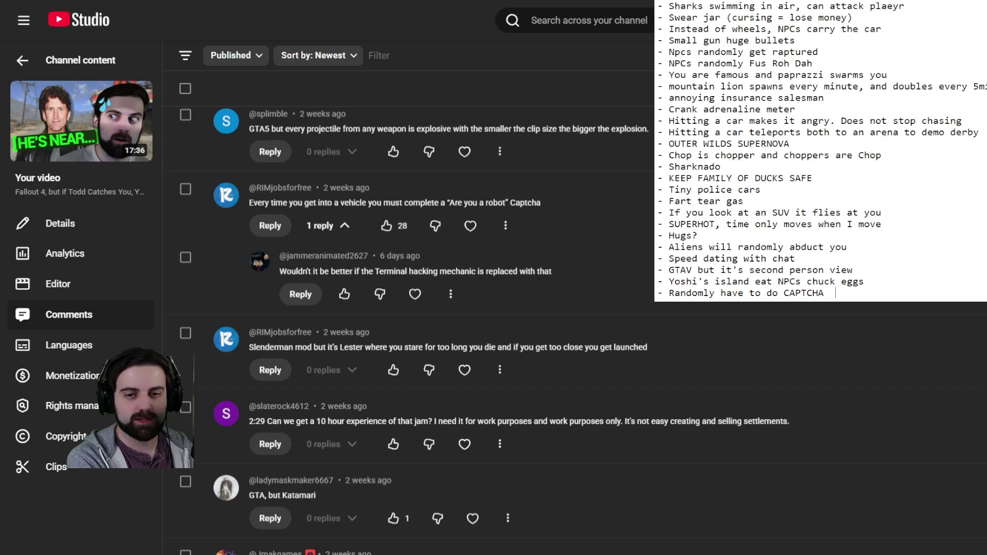
{"action": "type", "text": "  to start a car"}
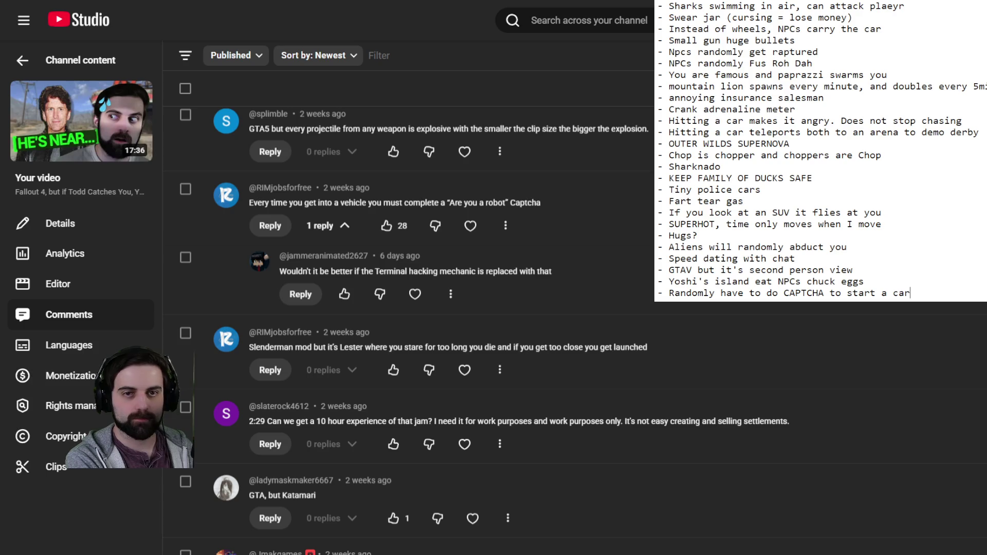
{"action": "key", "text": "Return"}
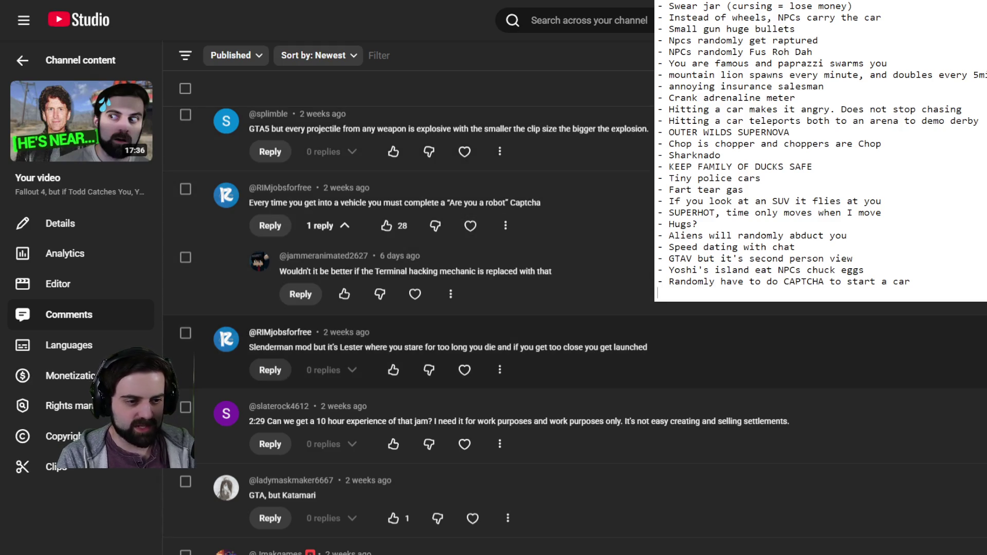
Scroll down the comments to the bikes-as-piggy-back-rides and hostile clones suggestions
{"action": "scroll", "coordinate": [493, 329], "scroll_direction": "down", "scroll_amount": 5}
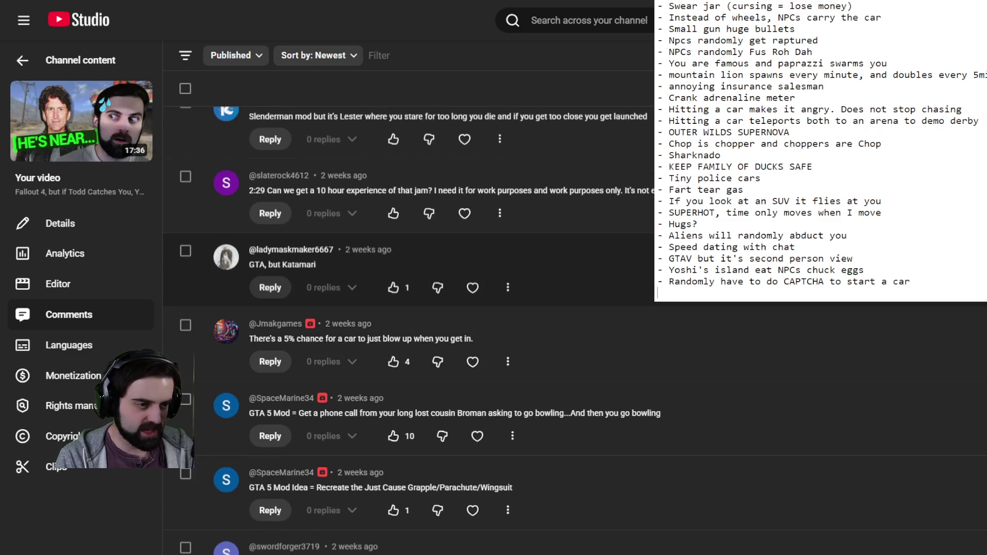
{"action": "scroll", "coordinate": [412, 309], "scroll_direction": "down", "scroll_amount": 2}
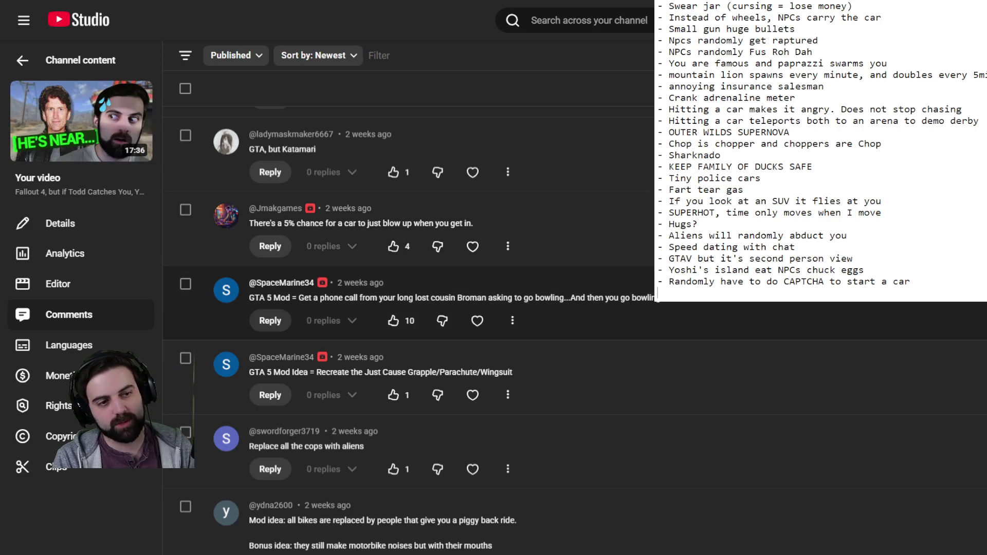
{"action": "scroll", "coordinate": [411, 304], "scroll_direction": "down", "scroll_amount": 2}
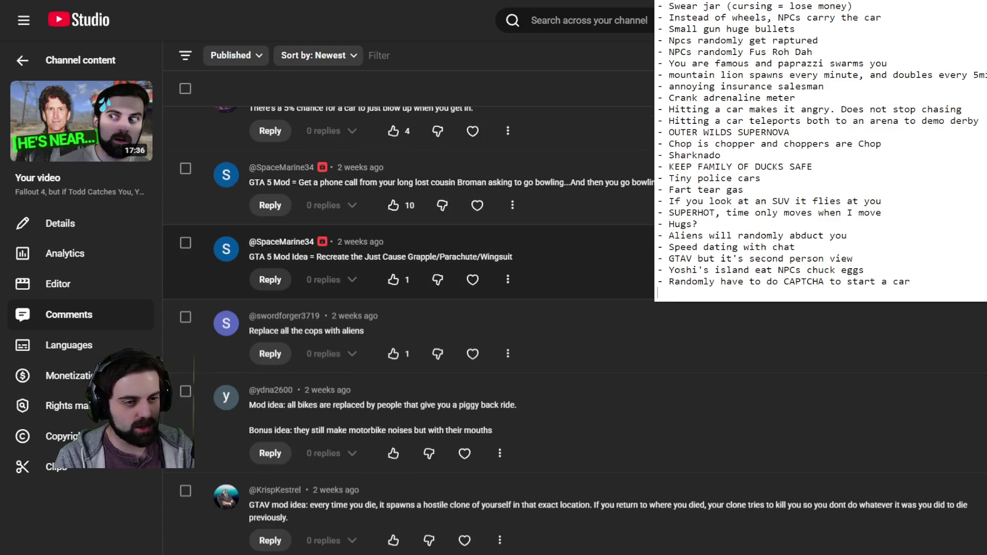
{"action": "scroll", "coordinate": [411, 329], "scroll_direction": "down", "scroll_amount": 1}
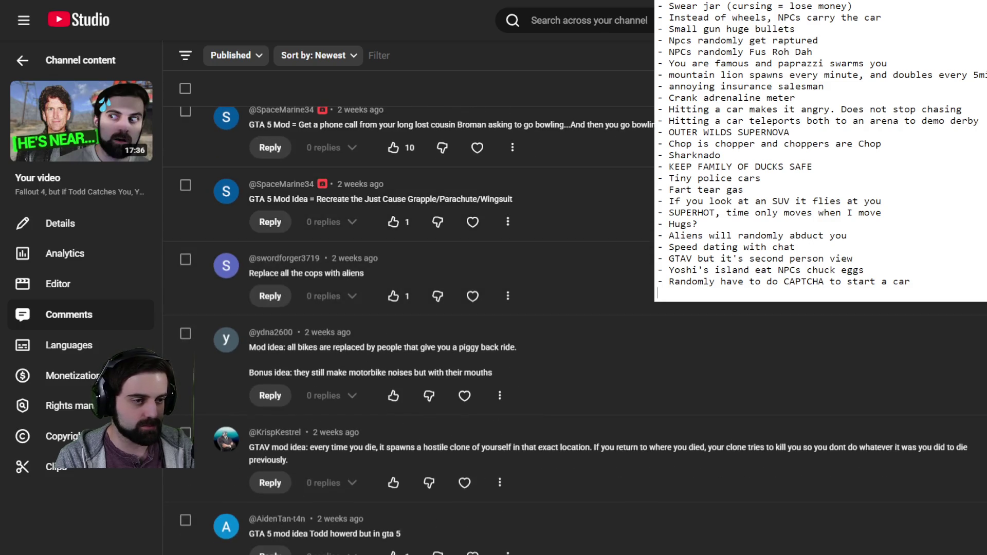
{"action": "scroll", "coordinate": [412, 304], "scroll_direction": "down", "scroll_amount": 2}
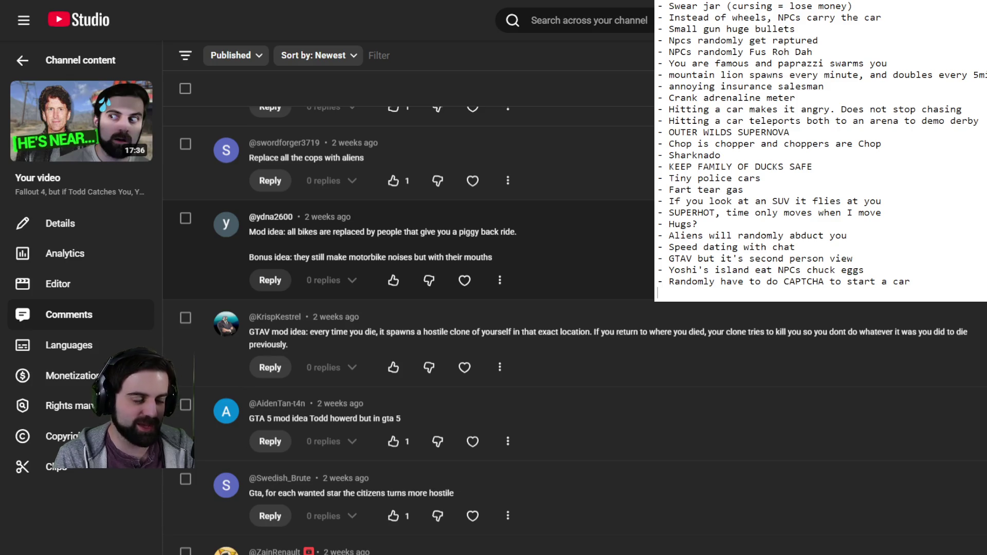
{"action": "scroll", "coordinate": [429, 253], "scroll_direction": "down", "scroll_amount": 2}
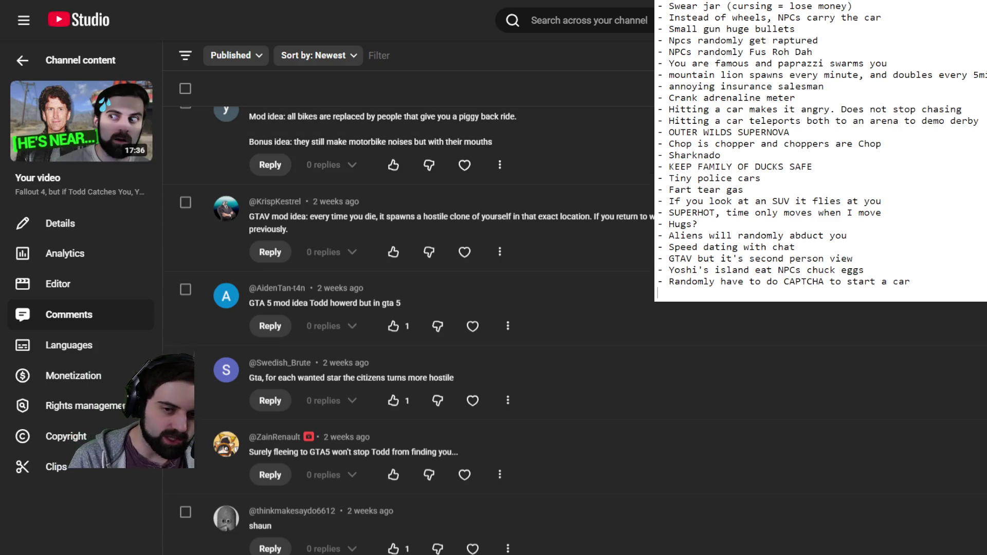
Type '- Motorcycles instead are NPCs making mouth noises' as a new Notepad entry and start a fresh line
{"action": "type", "text": "- "}
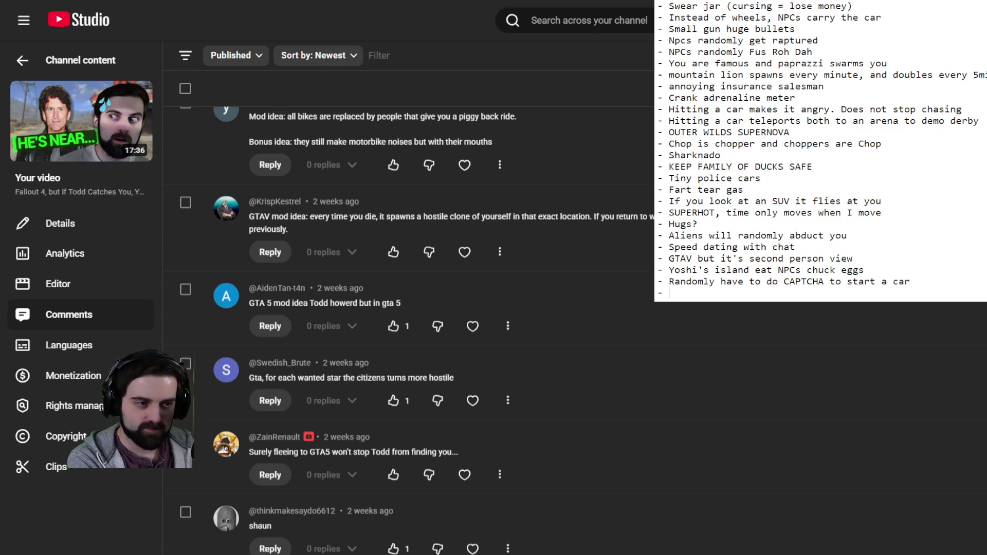
{"action": "type", "text": "Motor"}
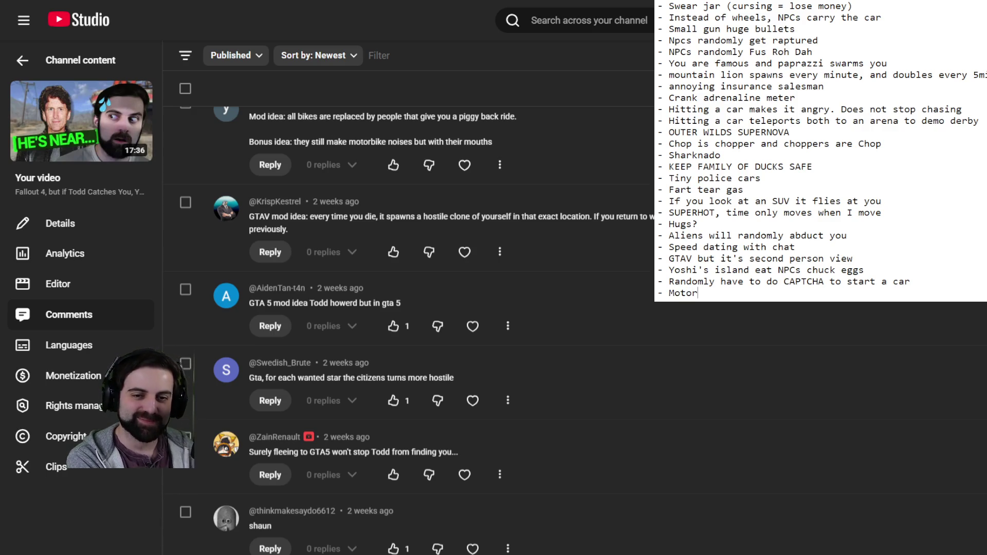
{"action": "type", "text": "cycles "}
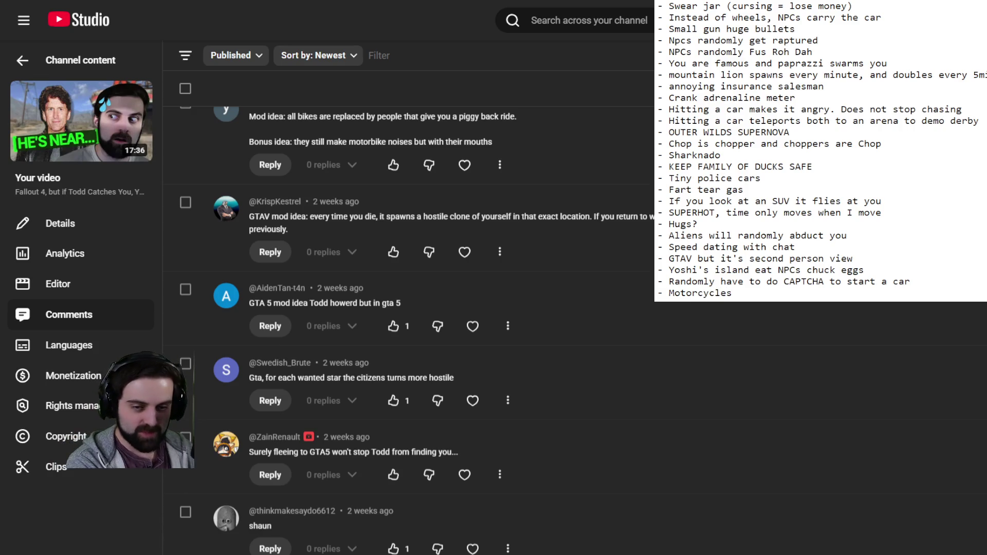
{"action": "type", "text": "instead"}
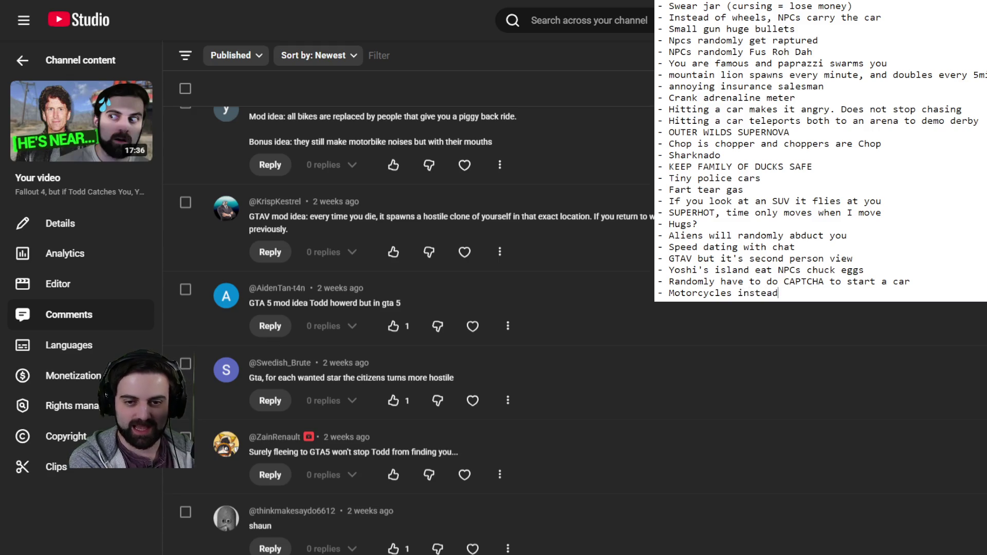
{"action": "type", "text": " are NPCs mak"}
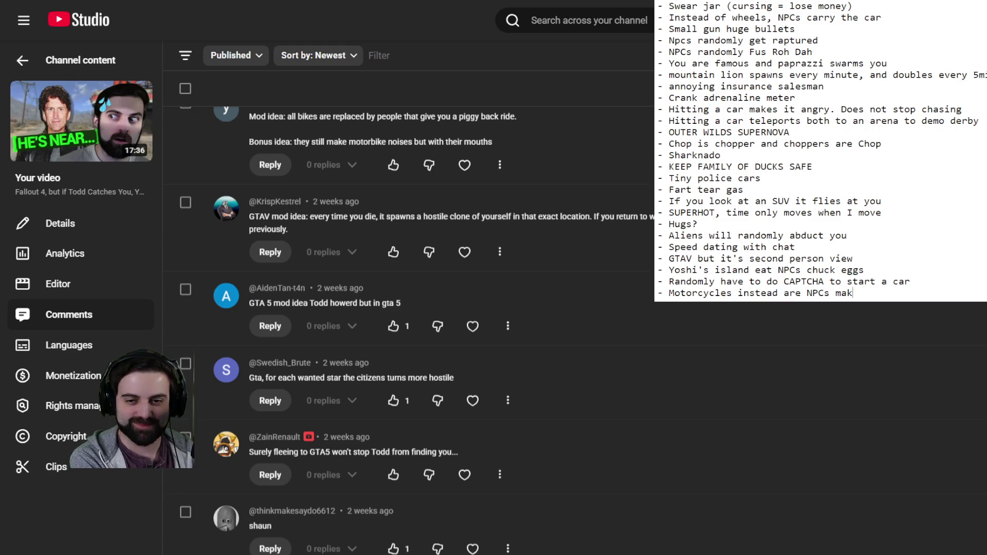
{"action": "type", "text": "ing mouth noises"}
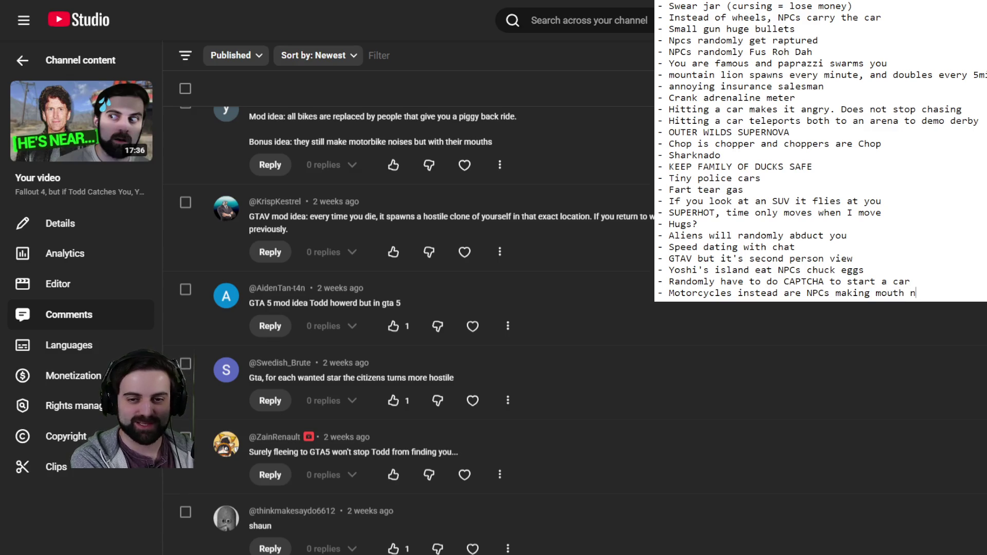
{"action": "key", "text": "Return"}
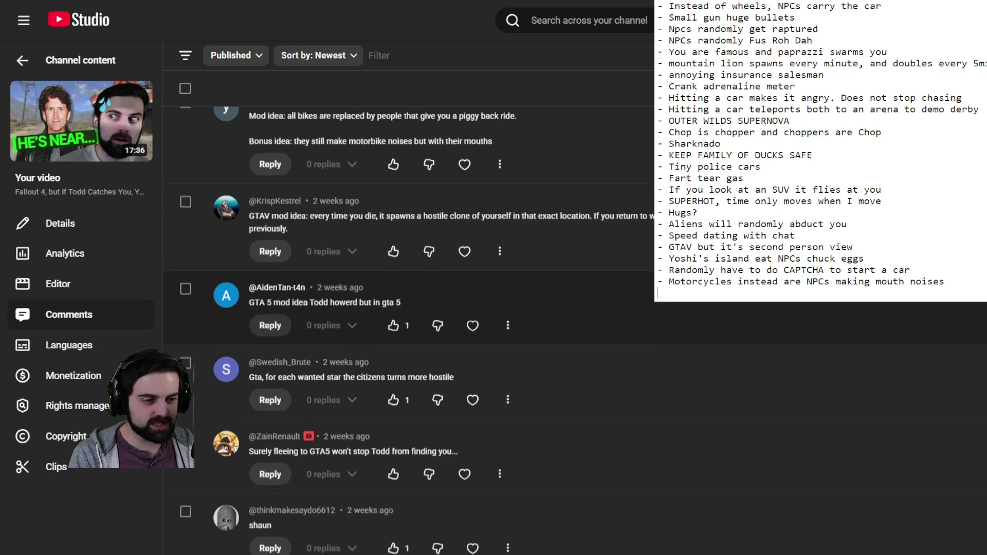
Scroll down the comments to the Sonic mod and double-spawning cars suggestions
{"action": "scroll", "coordinate": [411, 309], "scroll_direction": "down", "scroll_amount": 1}
{"action": "scroll", "coordinate": [411, 308], "scroll_direction": "down", "scroll_amount": 4}
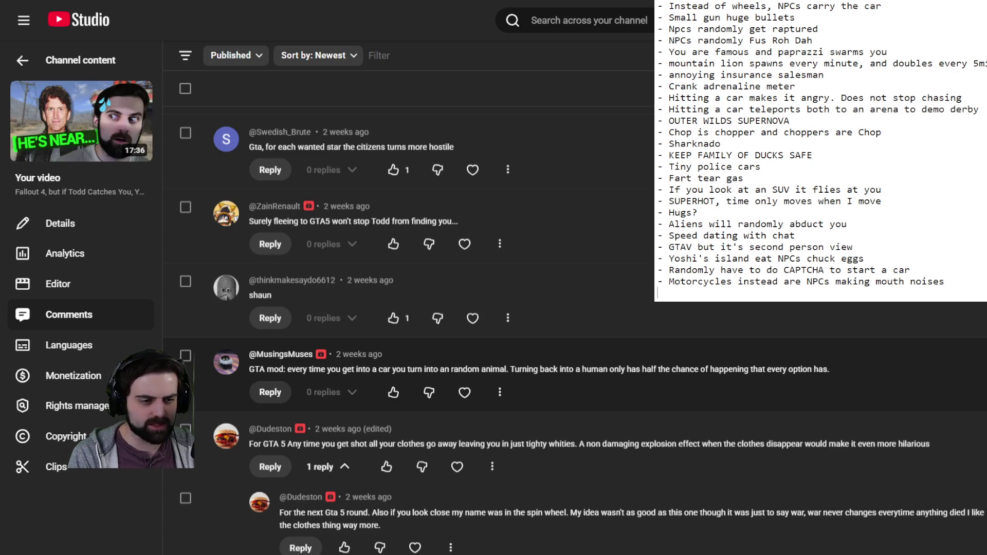
{"action": "scroll", "coordinate": [584, 331], "scroll_direction": "down", "scroll_amount": 2}
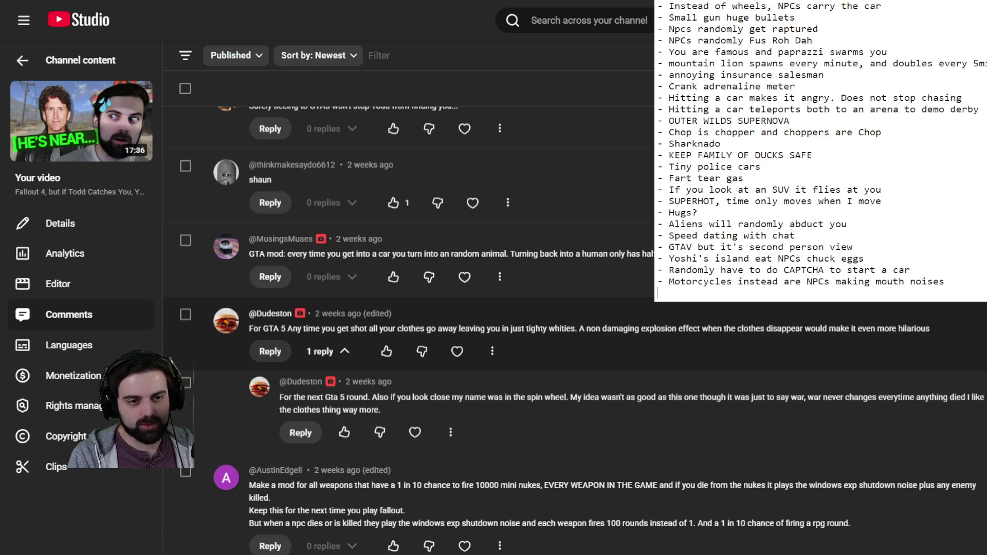
{"action": "scroll", "coordinate": [583, 330], "scroll_direction": "down", "scroll_amount": 2}
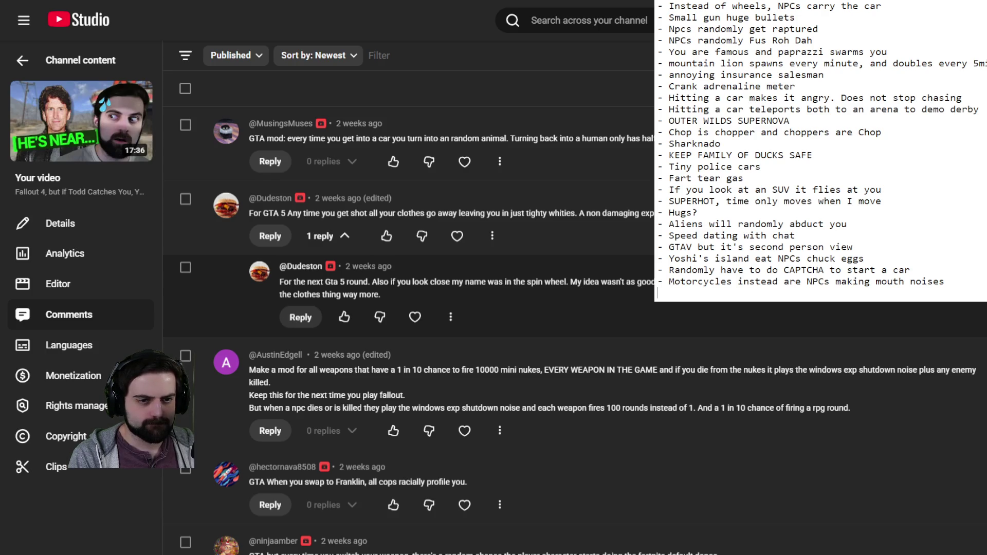
{"action": "scroll", "coordinate": [409, 314], "scroll_direction": "down", "scroll_amount": 3}
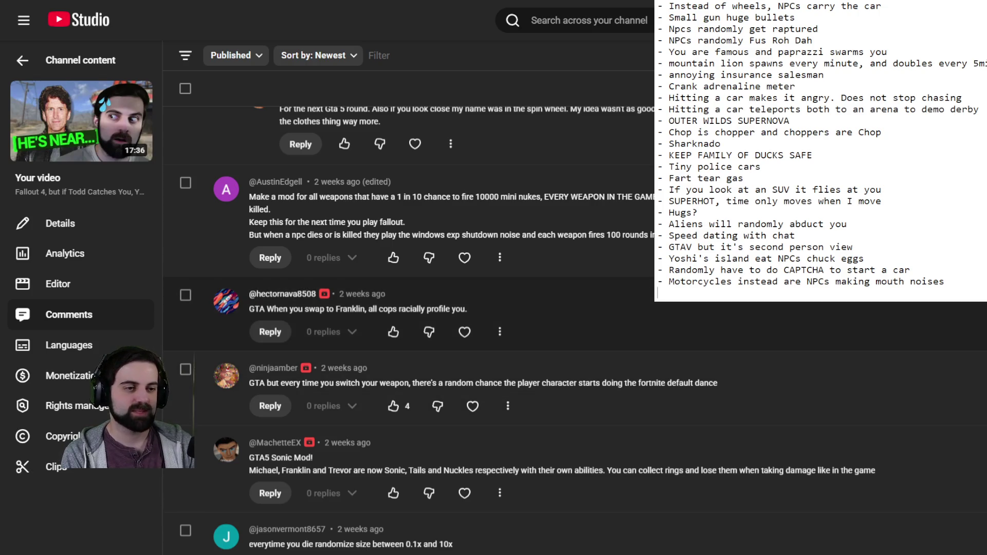
{"action": "scroll", "coordinate": [494, 350], "scroll_direction": "down", "scroll_amount": 3}
{"action": "scroll", "coordinate": [494, 329], "scroll_direction": "down", "scroll_amount": 2}
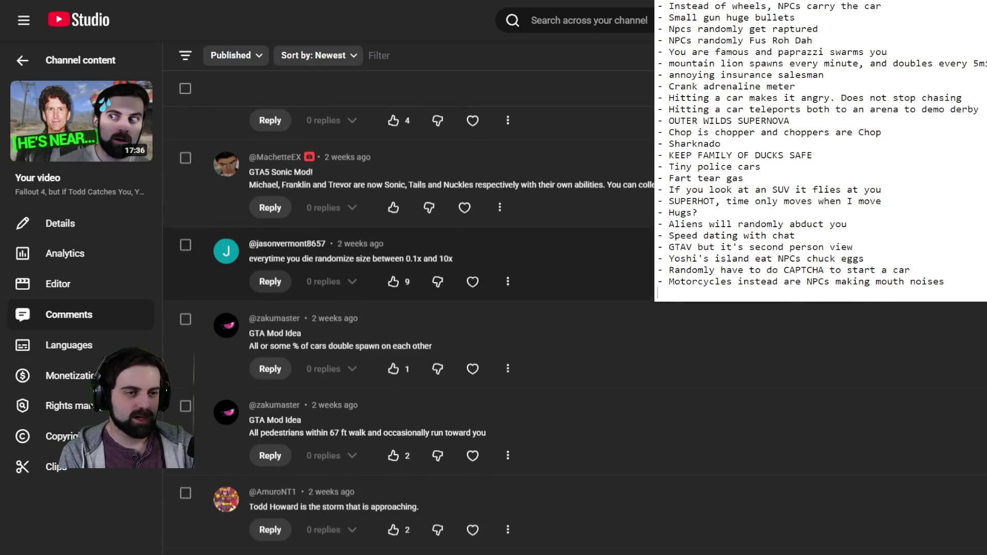
{"action": "scroll", "coordinate": [493, 330], "scroll_direction": "up", "scroll_amount": 1}
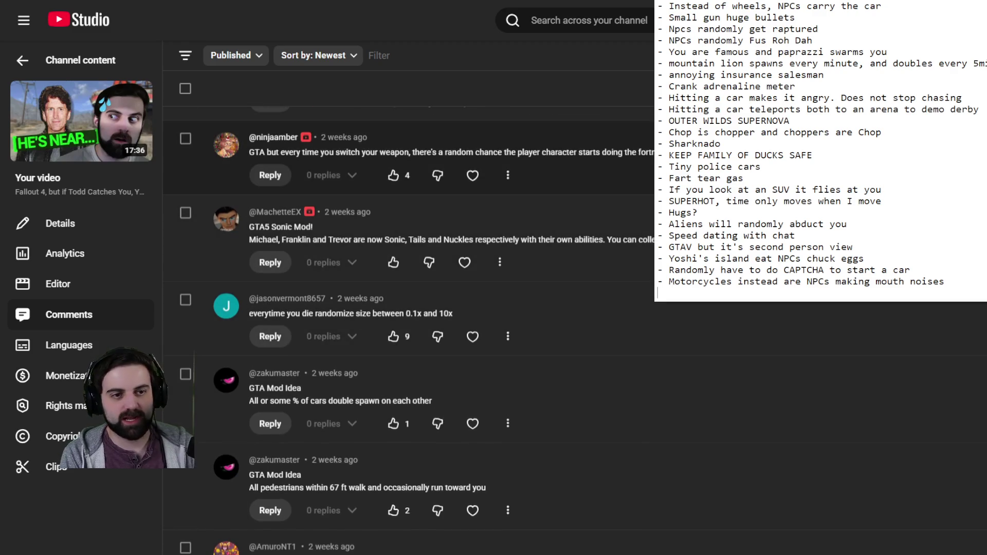
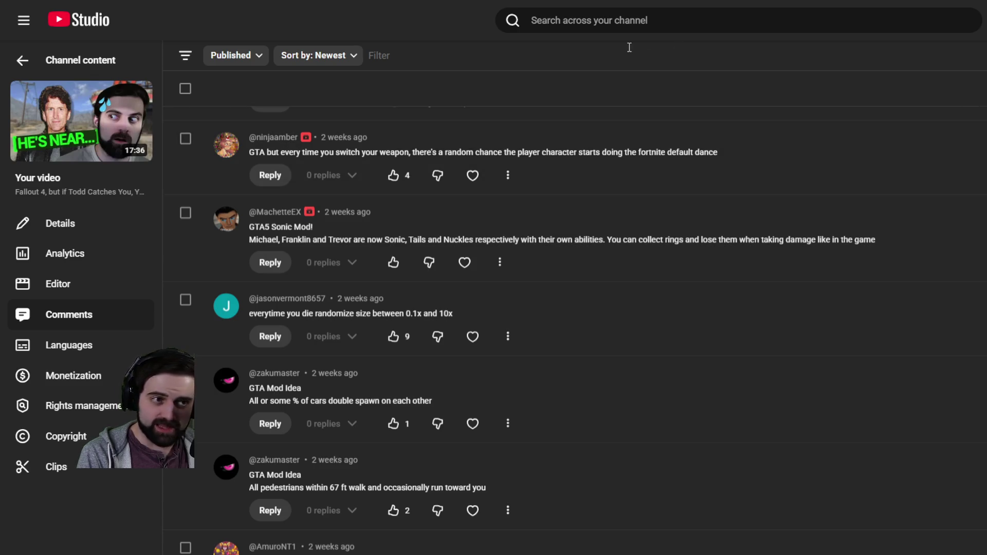
Scroll the Fallout 4 video's comments down to the one about teleporting when someone swears
{"action": "scroll", "coordinate": [575, 329], "scroll_direction": "down", "scroll_amount": 10}
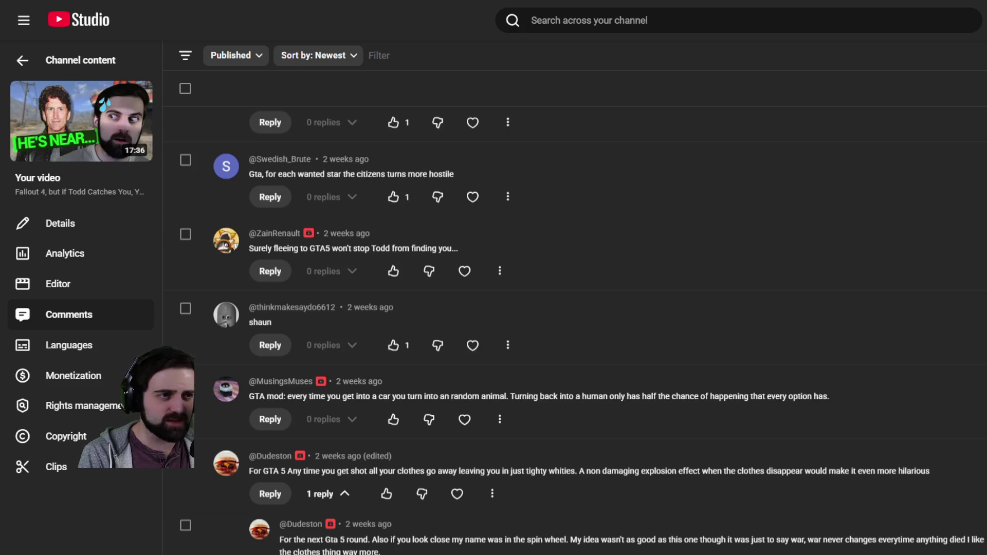
{"action": "scroll", "coordinate": [828, 343], "scroll_direction": "up", "scroll_amount": 2}
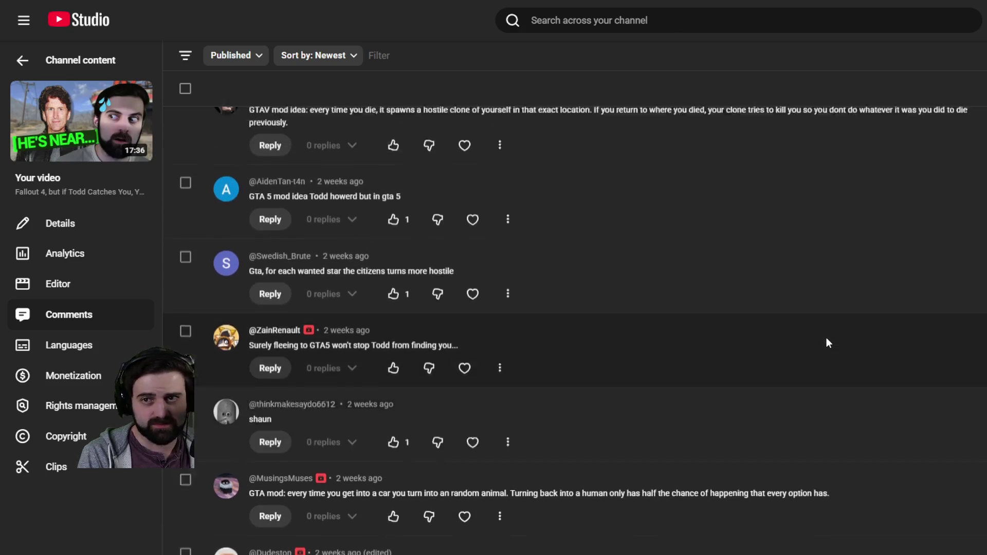
{"action": "scroll", "coordinate": [828, 343], "scroll_direction": "up", "scroll_amount": 2}
{"action": "scroll", "coordinate": [828, 343], "scroll_direction": "down", "scroll_amount": 3}
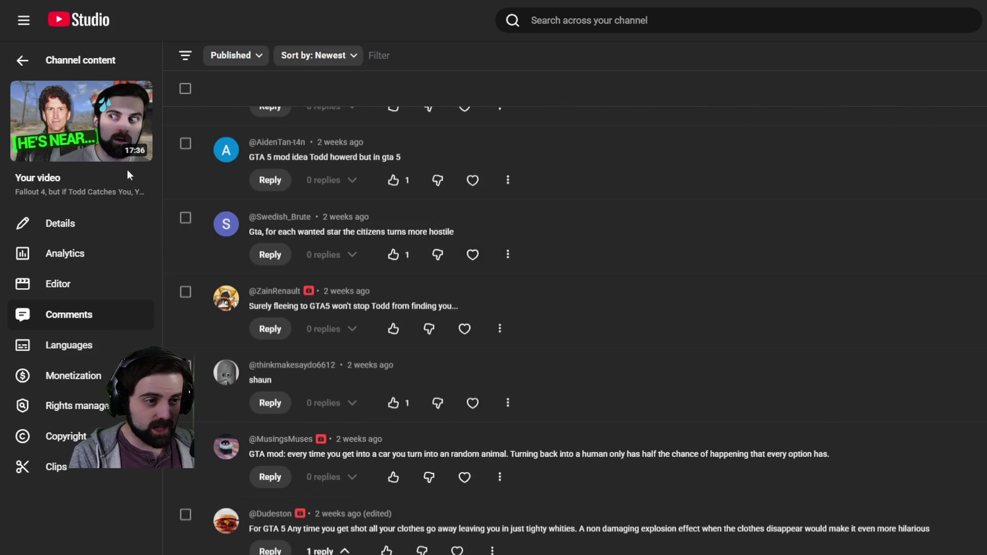
{"action": "scroll", "coordinate": [369, 170], "scroll_direction": "up", "scroll_amount": 2}
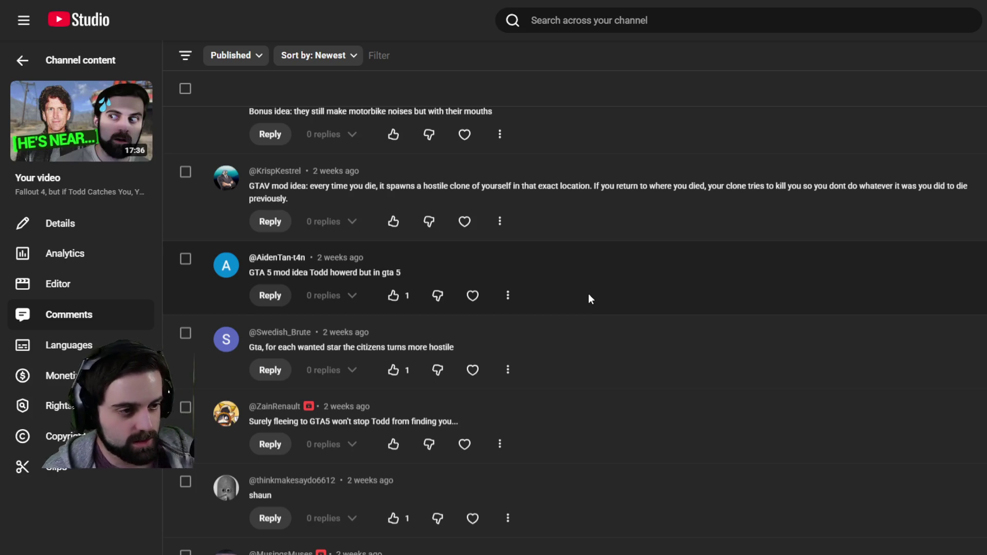
{"action": "scroll", "coordinate": [588, 295], "scroll_direction": "down", "scroll_amount": 2}
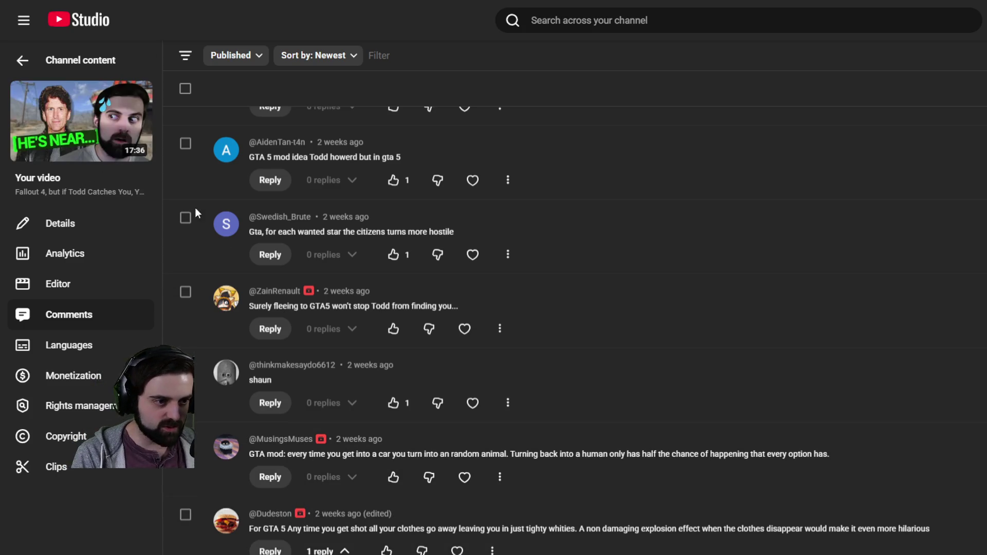
{"action": "scroll", "coordinate": [568, 244], "scroll_direction": "up", "scroll_amount": 1}
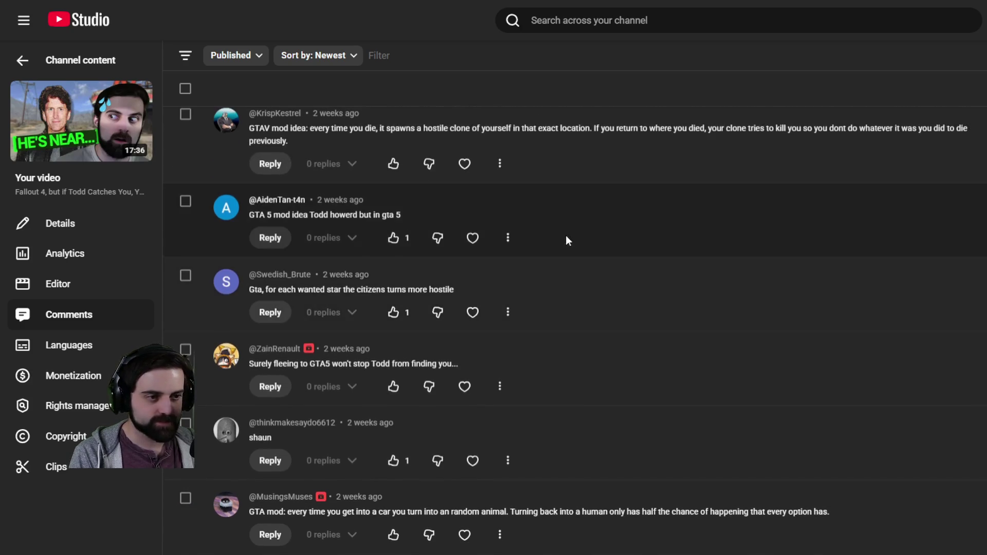
{"action": "scroll", "coordinate": [646, 220], "scroll_direction": "up", "scroll_amount": 1}
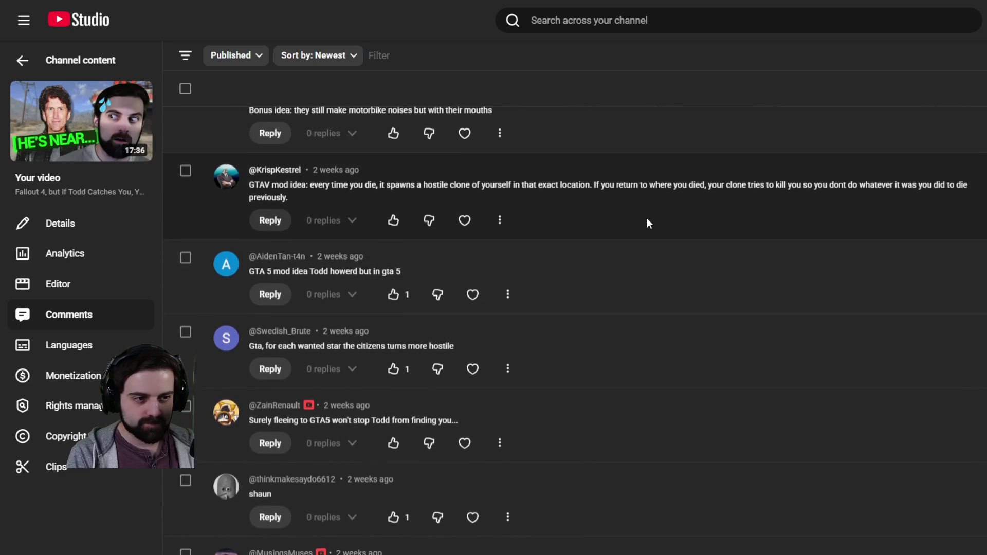
{"action": "scroll", "coordinate": [646, 217], "scroll_direction": "down", "scroll_amount": 1}
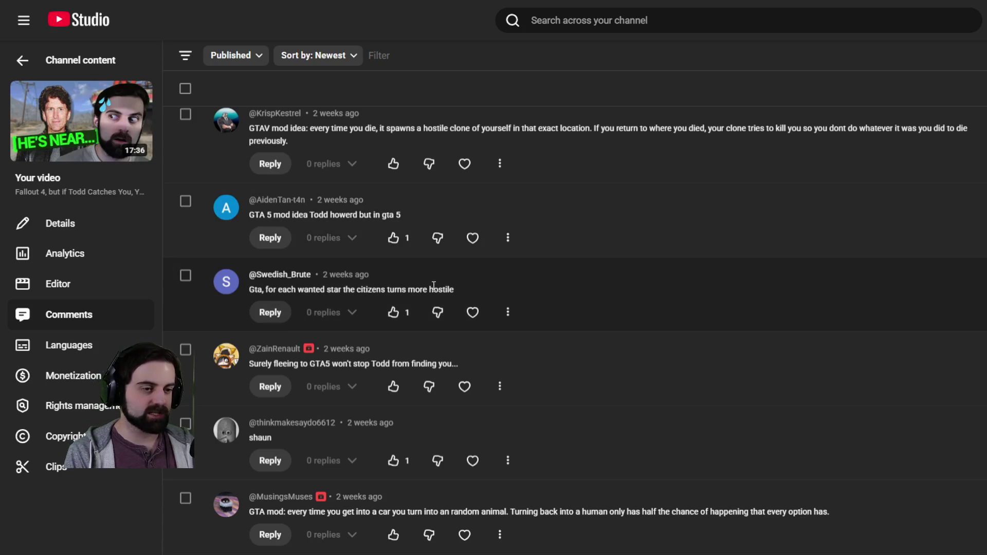
{"action": "scroll", "coordinate": [415, 298], "scroll_direction": "down", "scroll_amount": 1}
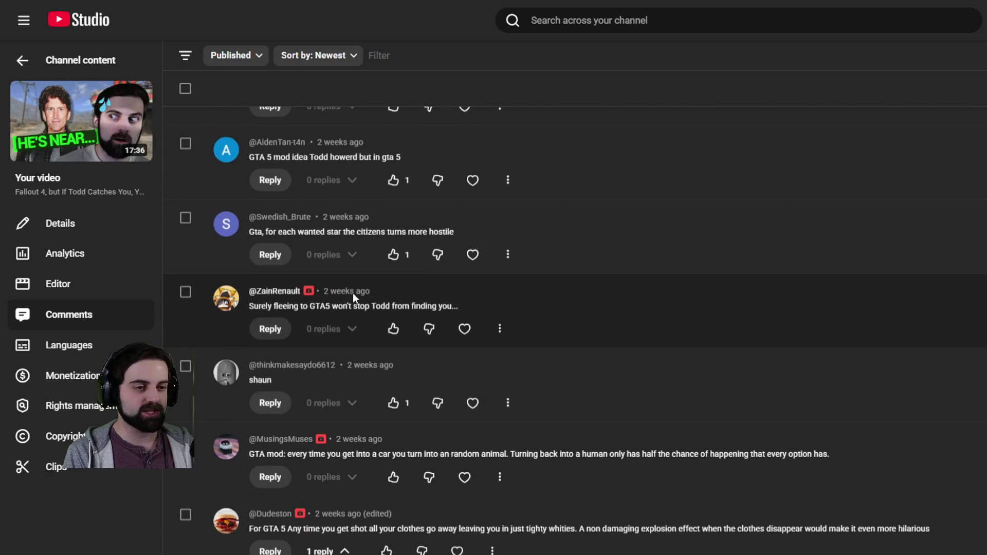
{"action": "scroll", "coordinate": [402, 292], "scroll_direction": "down", "scroll_amount": 5}
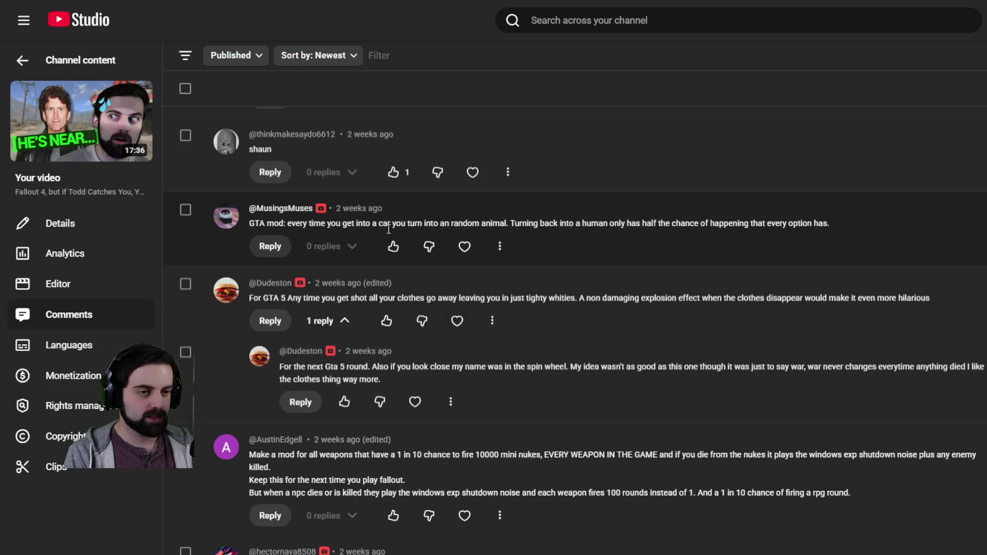
{"action": "scroll", "coordinate": [564, 250], "scroll_direction": "down", "scroll_amount": 3}
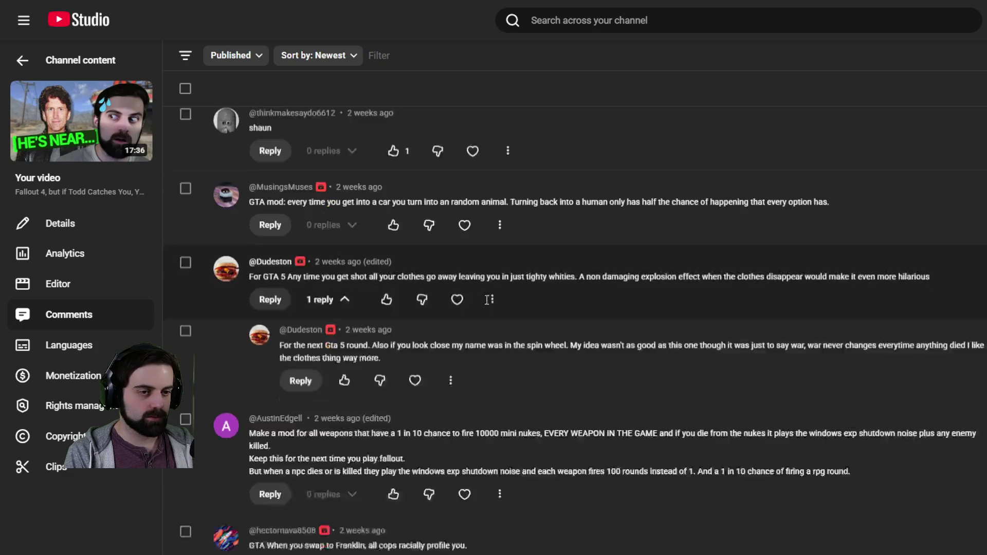
{"action": "scroll", "coordinate": [319, 374], "scroll_direction": "down", "scroll_amount": 7}
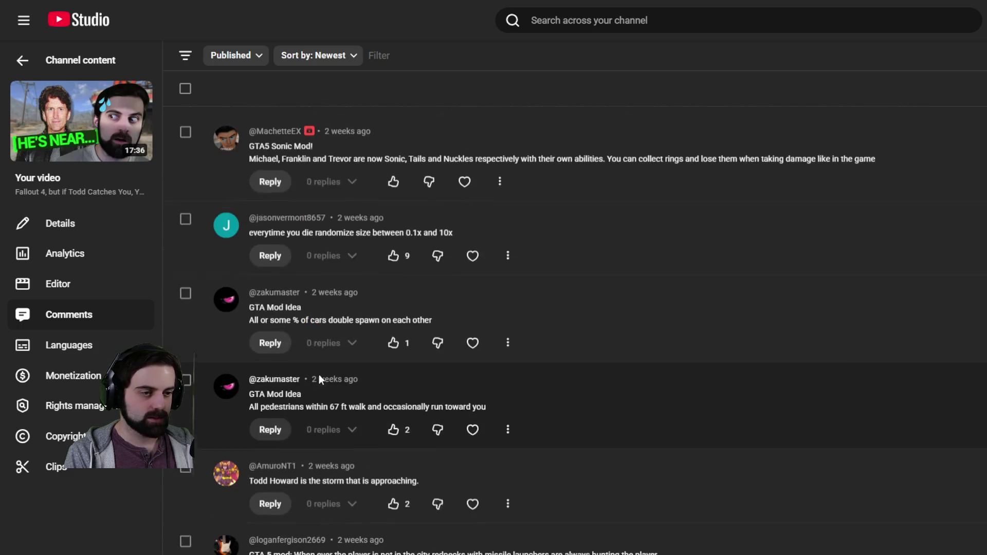
{"action": "scroll", "coordinate": [348, 308], "scroll_direction": "down", "scroll_amount": 2}
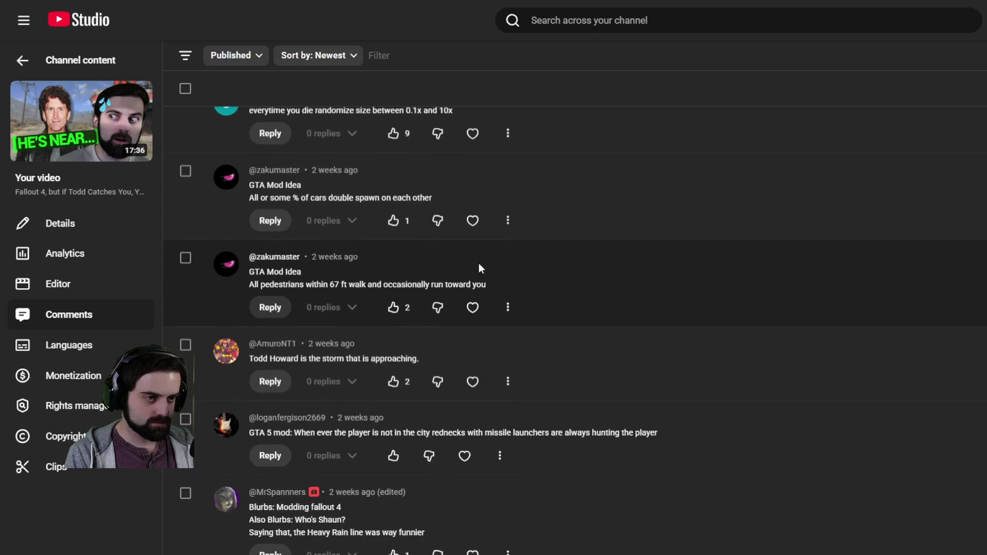
{"action": "scroll", "coordinate": [479, 263], "scroll_direction": "up", "scroll_amount": 1}
{"action": "scroll", "coordinate": [479, 263], "scroll_direction": "up", "scroll_amount": 1}
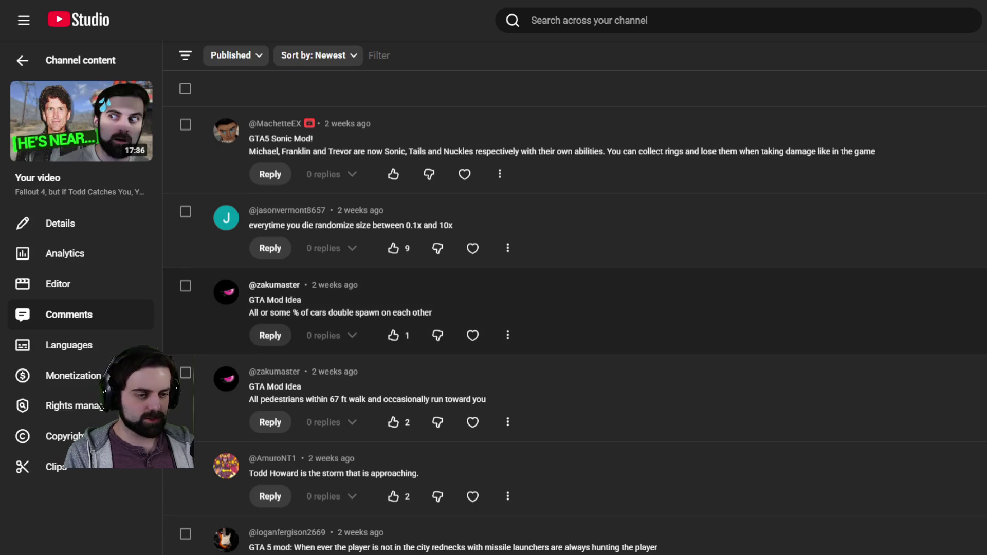
{"action": "scroll", "coordinate": [566, 309], "scroll_direction": "down", "scroll_amount": 2}
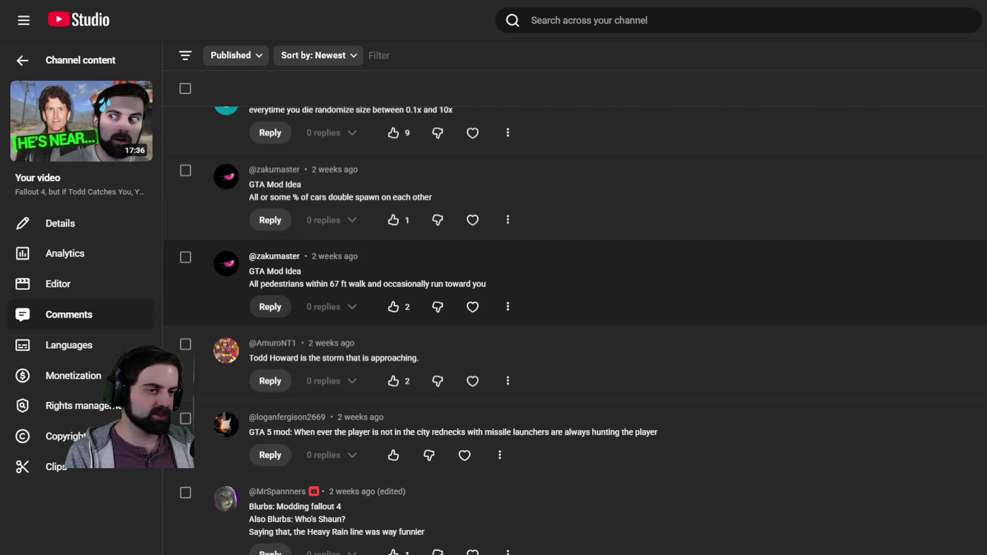
{"action": "scroll", "coordinate": [566, 283], "scroll_direction": "down", "scroll_amount": 3}
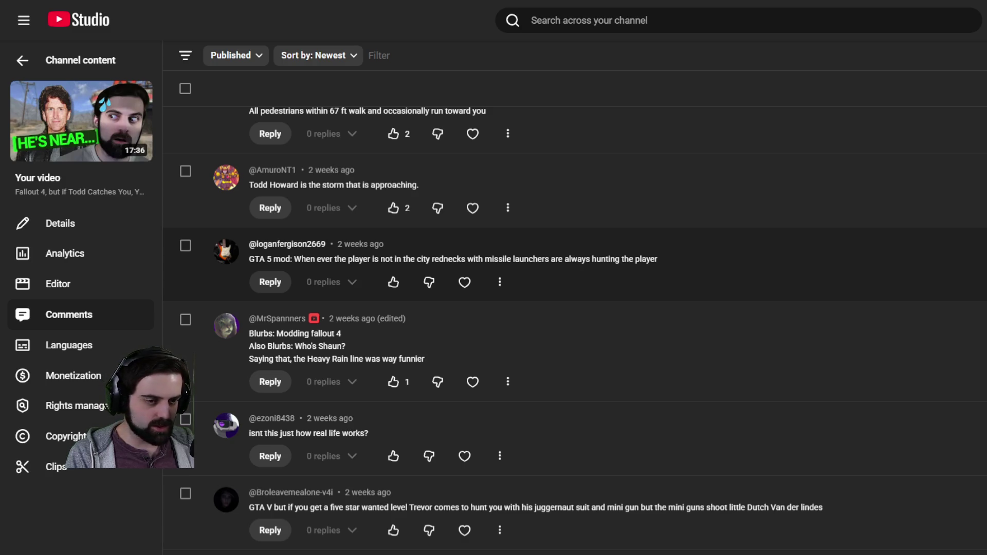
{"action": "scroll", "coordinate": [394, 299], "scroll_direction": "down", "scroll_amount": 5}
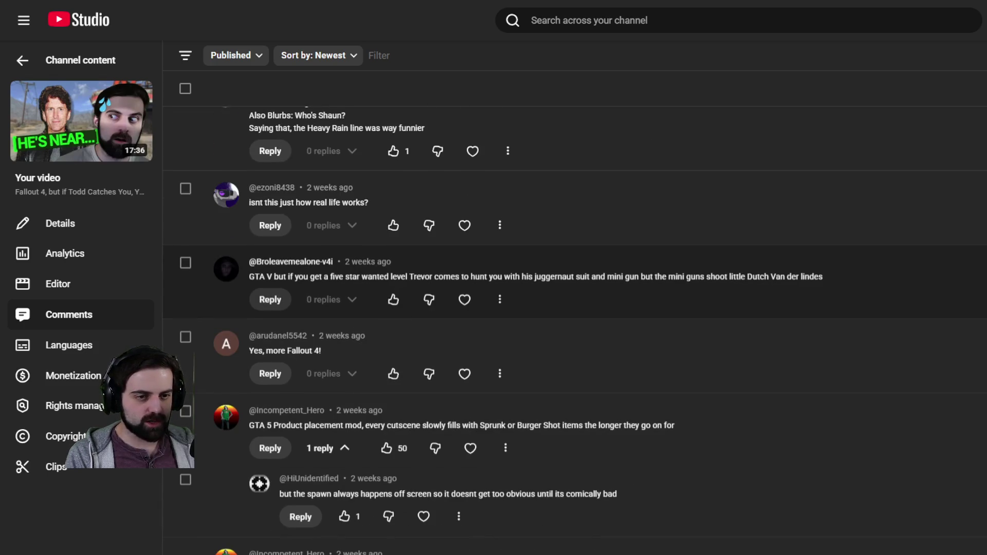
{"action": "scroll", "coordinate": [576, 333], "scroll_direction": "down", "scroll_amount": 4}
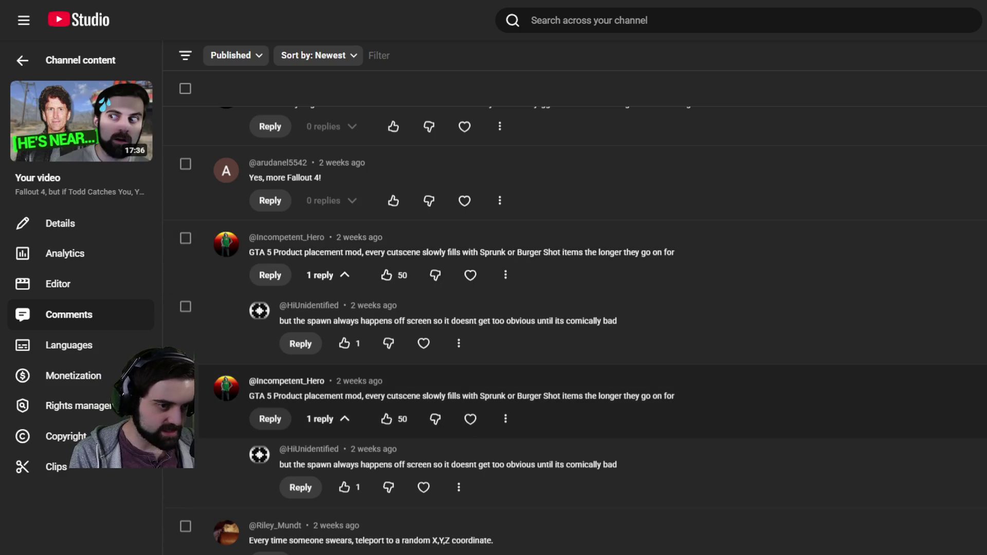
{"action": "scroll", "coordinate": [565, 401], "scroll_direction": "down", "scroll_amount": 5}
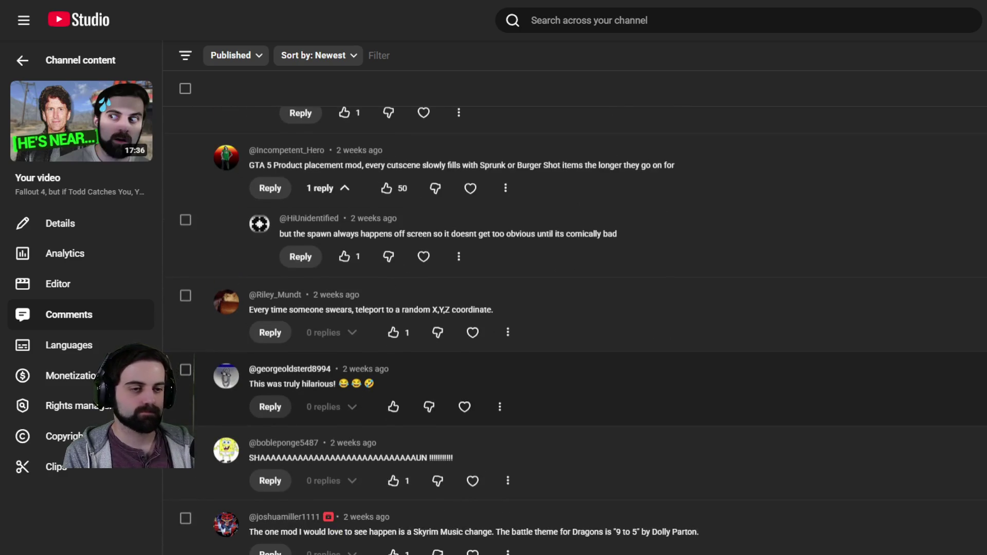
{"action": "scroll", "coordinate": [565, 329], "scroll_direction": "down", "scroll_amount": 2}
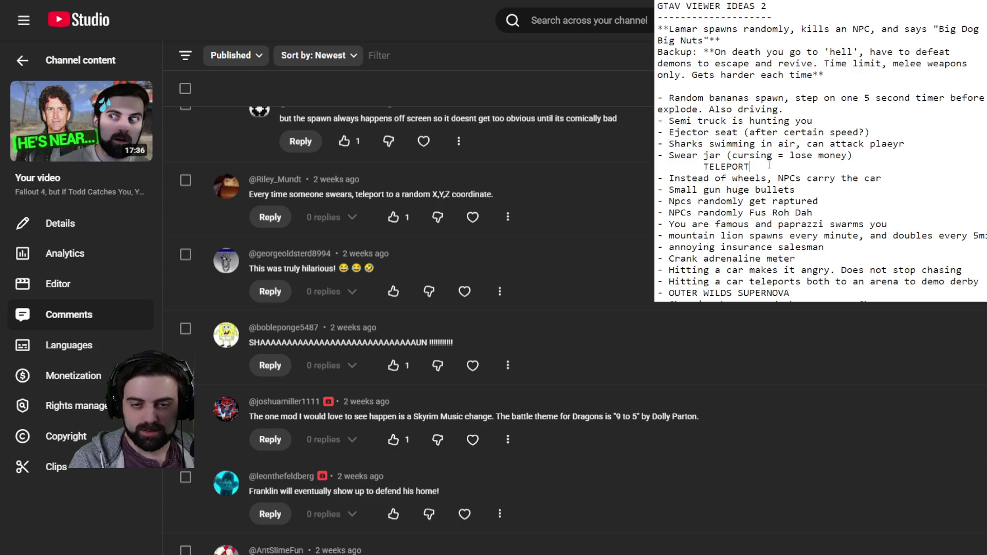
Place the cursor after TELEPORT and scroll the list down to 'each death = random size player'
{"action": "key", "text": "shift+Home"}
{"action": "key", "text": "End"}
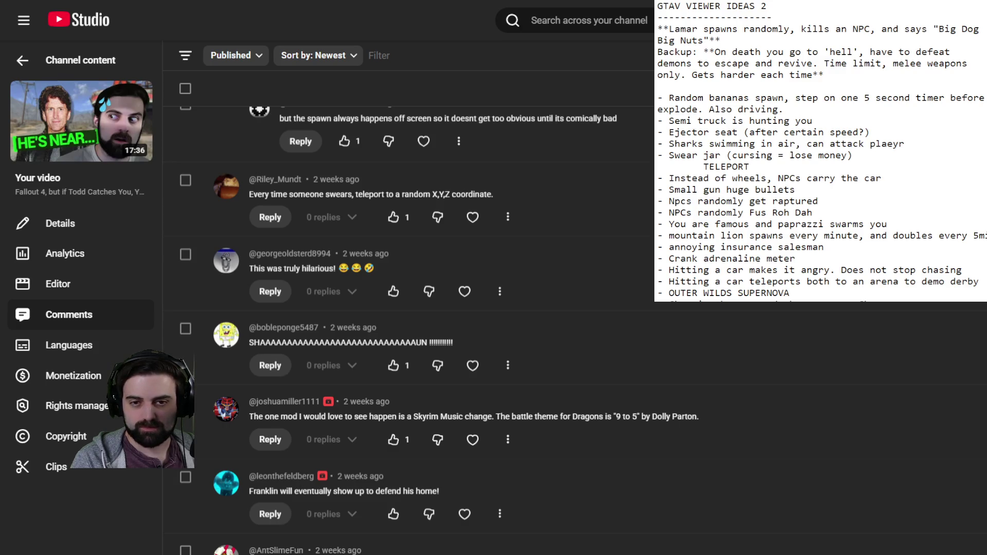
{"action": "scroll", "coordinate": [820, 149], "scroll_direction": "down", "scroll_amount": 5}
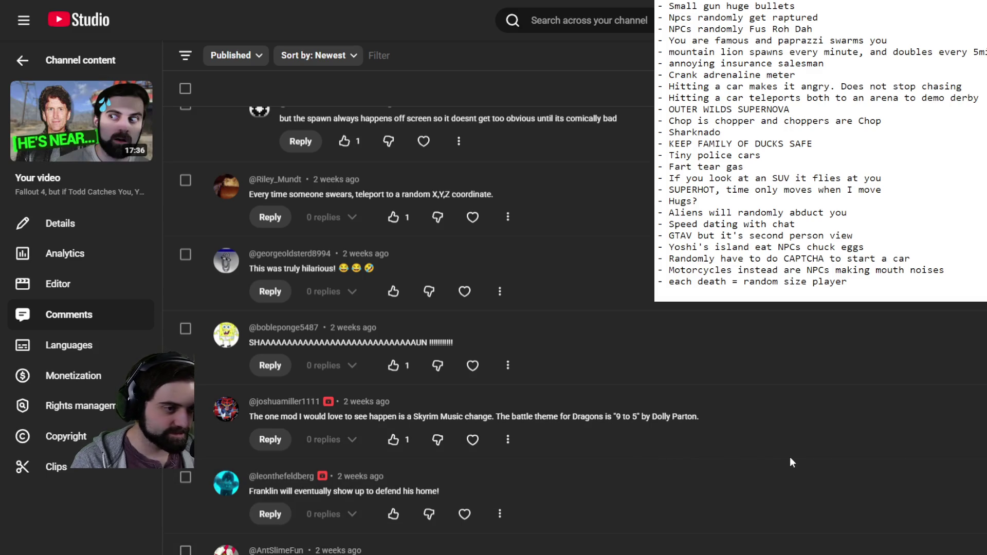
{"action": "scroll", "coordinate": [432, 273], "scroll_direction": "down", "scroll_amount": 5}
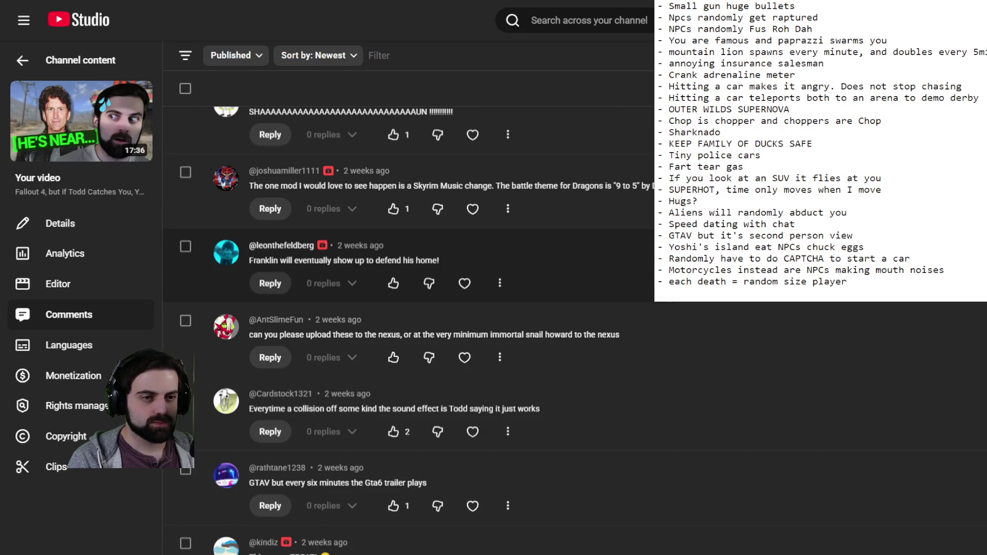
{"action": "scroll", "coordinate": [432, 262], "scroll_direction": "down", "scroll_amount": 3}
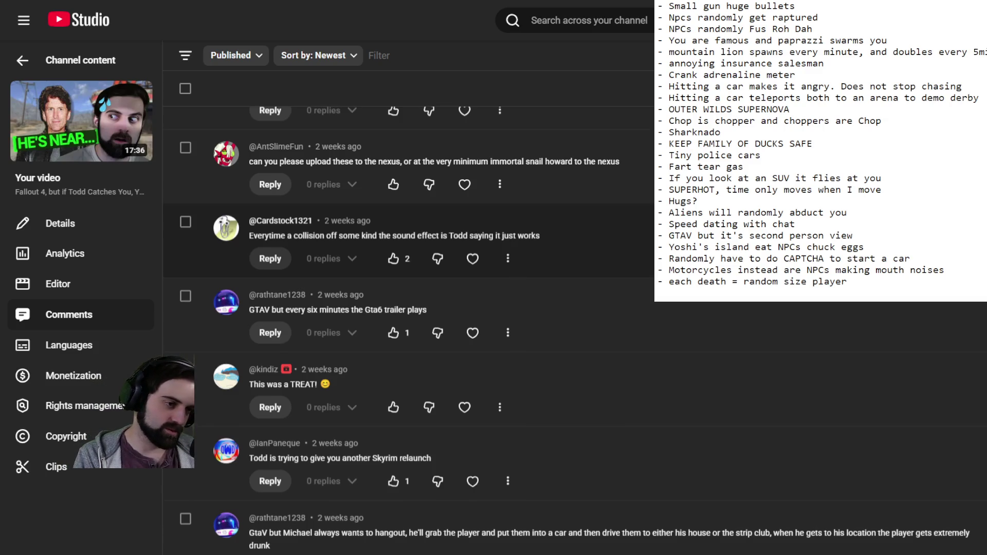
{"action": "scroll", "coordinate": [409, 308], "scroll_direction": "down", "scroll_amount": 2}
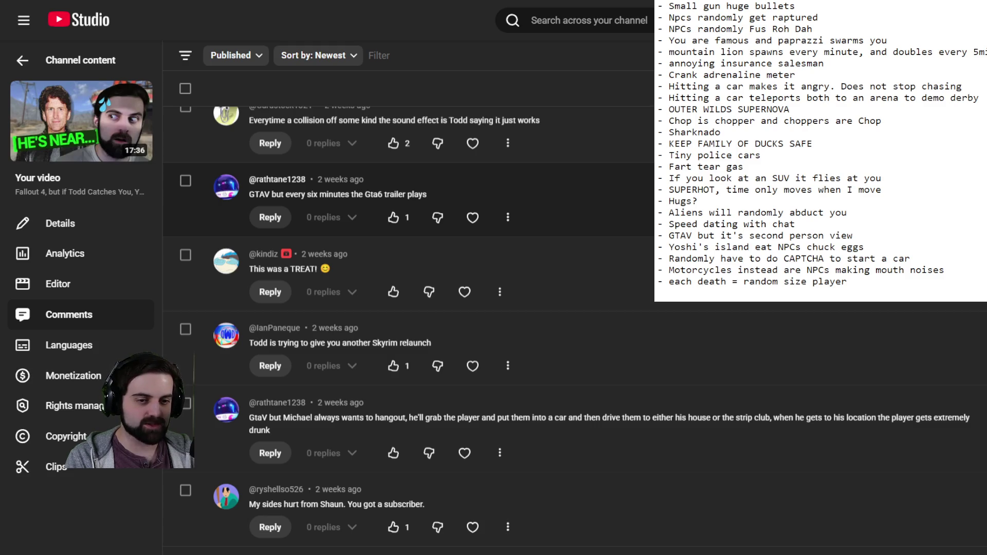
{"action": "scroll", "coordinate": [409, 206], "scroll_direction": "down", "scroll_amount": 4}
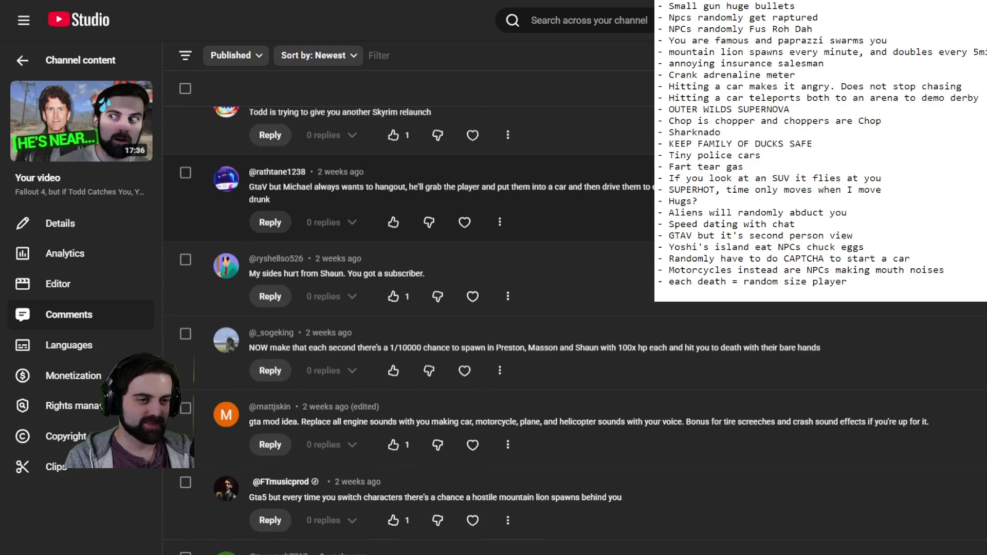
{"action": "scroll", "coordinate": [409, 206], "scroll_direction": "down", "scroll_amount": 1}
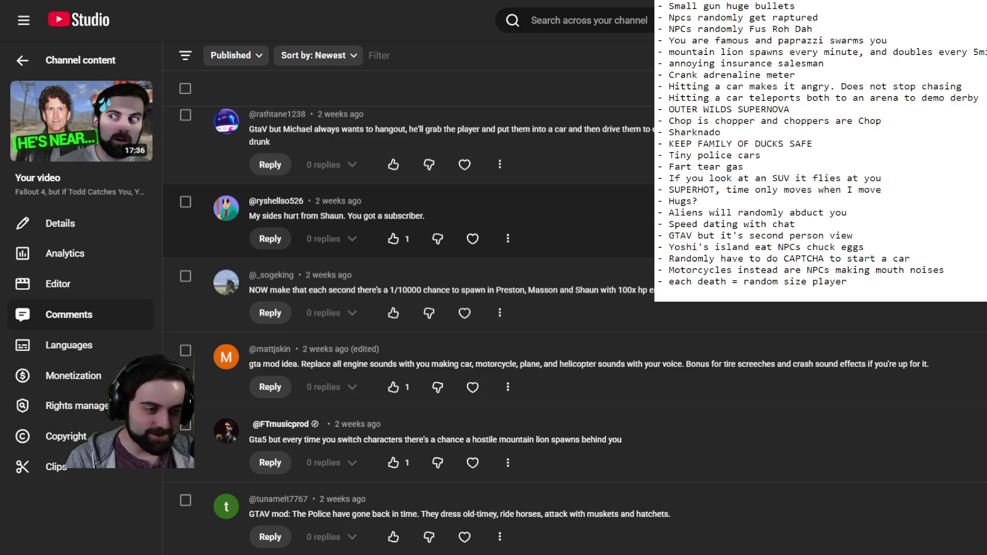
{"action": "scroll", "coordinate": [411, 329], "scroll_direction": "down", "scroll_amount": 3}
{"action": "scroll", "coordinate": [411, 329], "scroll_direction": "down", "scroll_amount": 1}
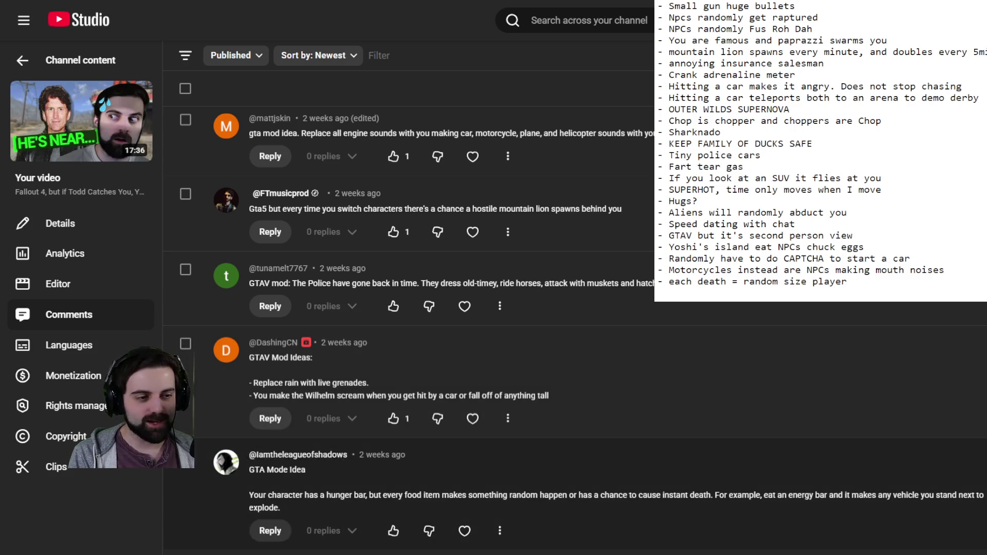
Scroll the comments until the Franklin is Franklin the Turtle suggestion sits at the top
{"action": "scroll", "coordinate": [494, 329], "scroll_direction": "down", "scroll_amount": 4}
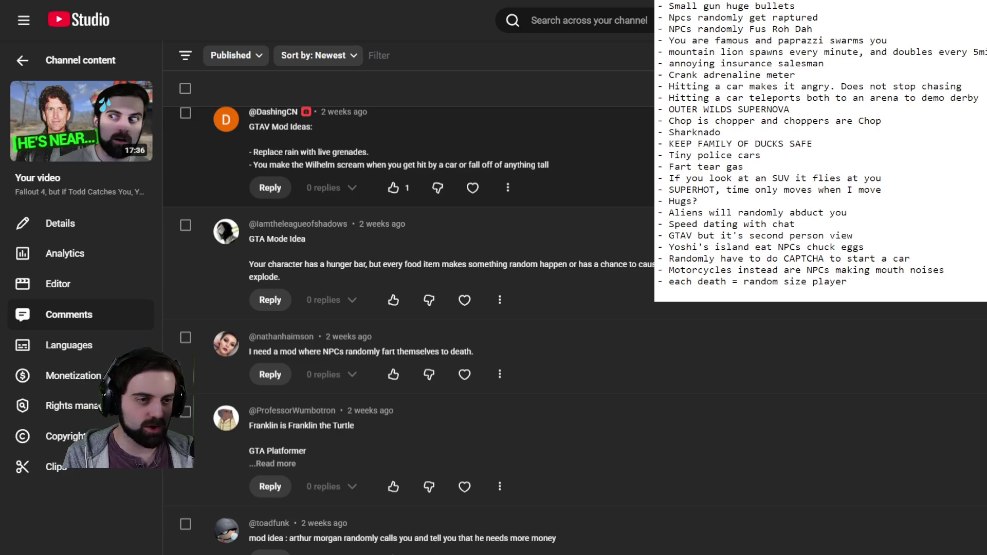
{"action": "scroll", "coordinate": [409, 329], "scroll_direction": "down", "scroll_amount": 2}
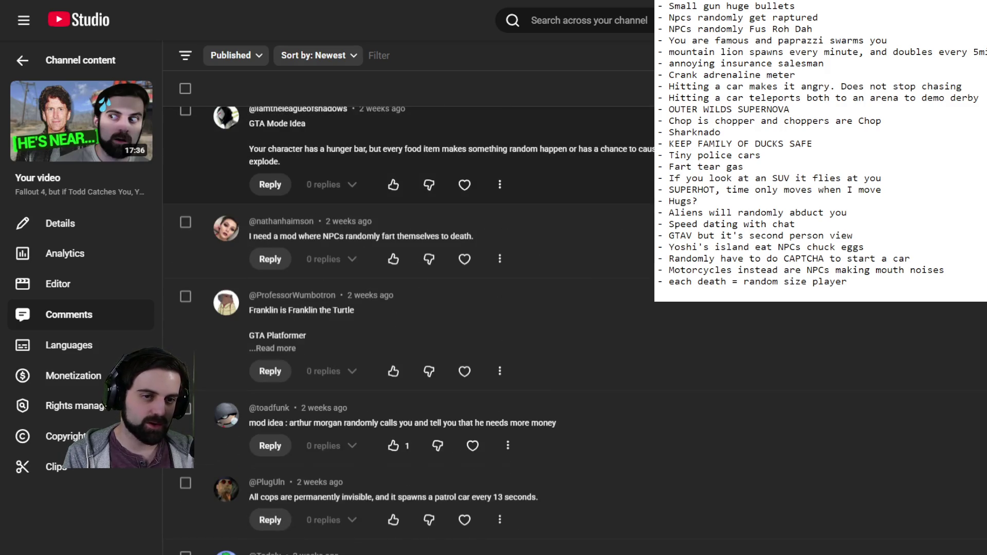
{"action": "scroll", "coordinate": [409, 329], "scroll_direction": "down", "scroll_amount": 3}
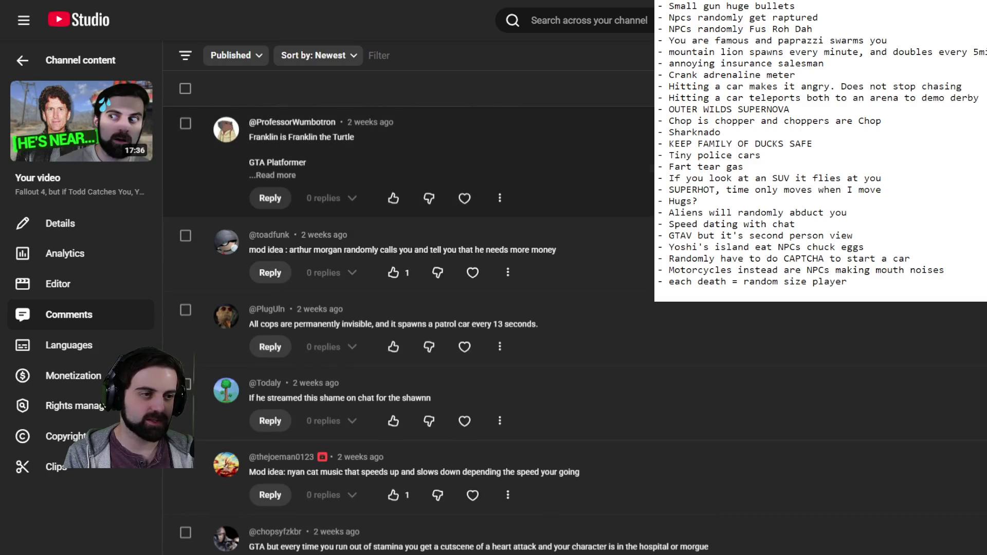
Expand the Franklin comment and add '- Every death local news shows up and interviews bystanders (chat)'
{"action": "left_click", "coordinate": [273, 175]}
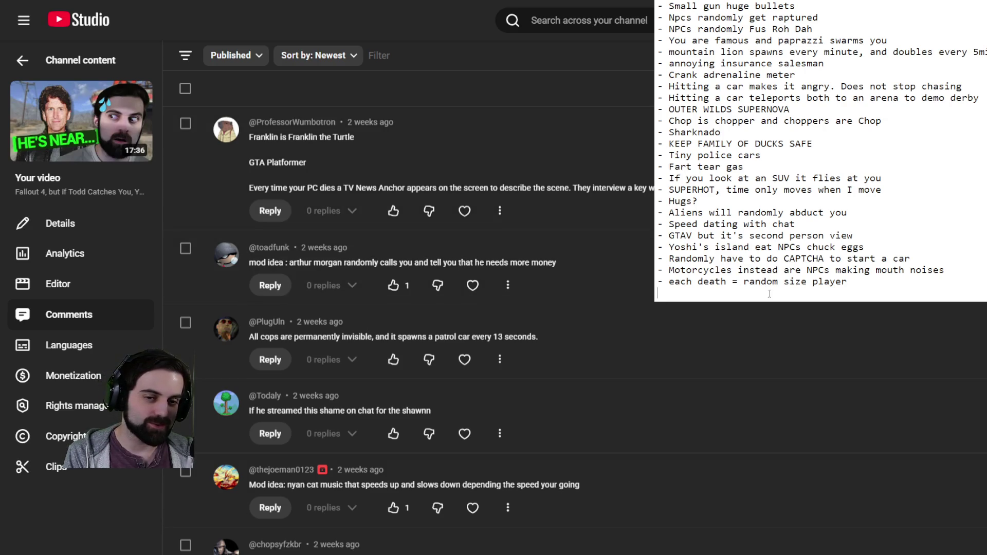
{"action": "type", "text": "- "}
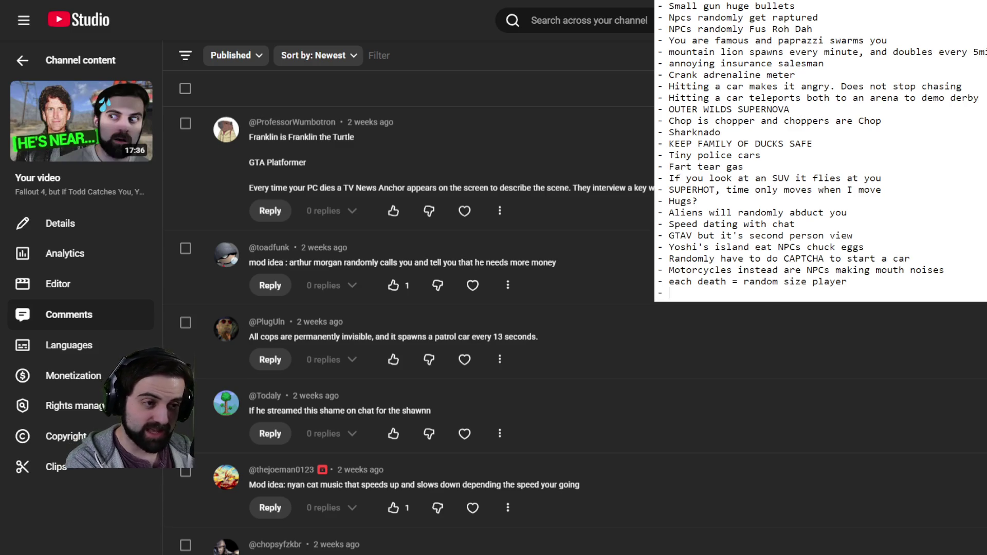
{"action": "type", "text": "Every death local news shows up and interviews bystander (N"}
{"action": "key", "text": "BackSpace"}
{"action": "type", "text": "chat)"}
{"action": "key", "text": "Return"}
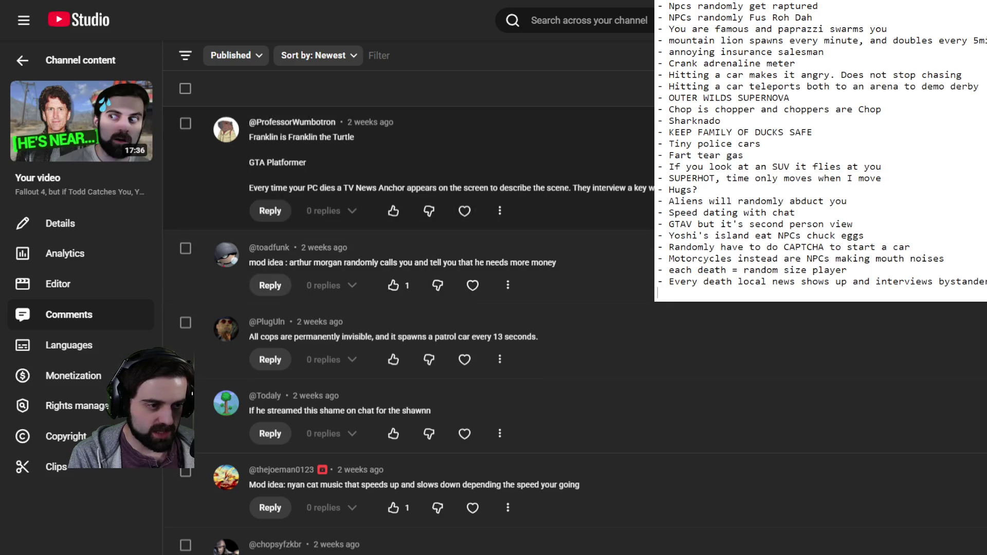
Scroll to the Trevor pop-up comment and type '- Trevor shows up and blocks screen and talks'
{"action": "scroll", "coordinate": [409, 329], "scroll_direction": "down", "scroll_amount": 2}
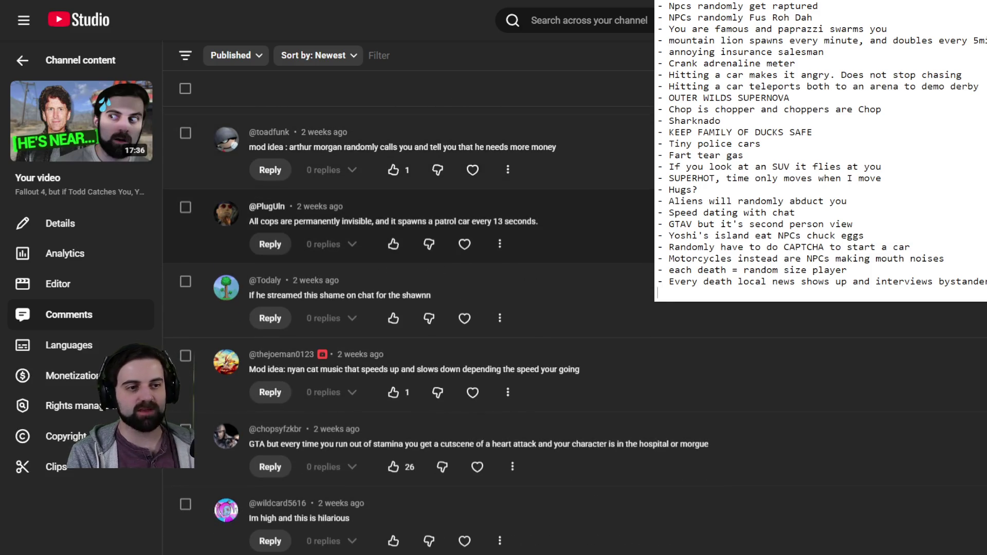
{"action": "scroll", "coordinate": [409, 329], "scroll_direction": "down", "scroll_amount": 2}
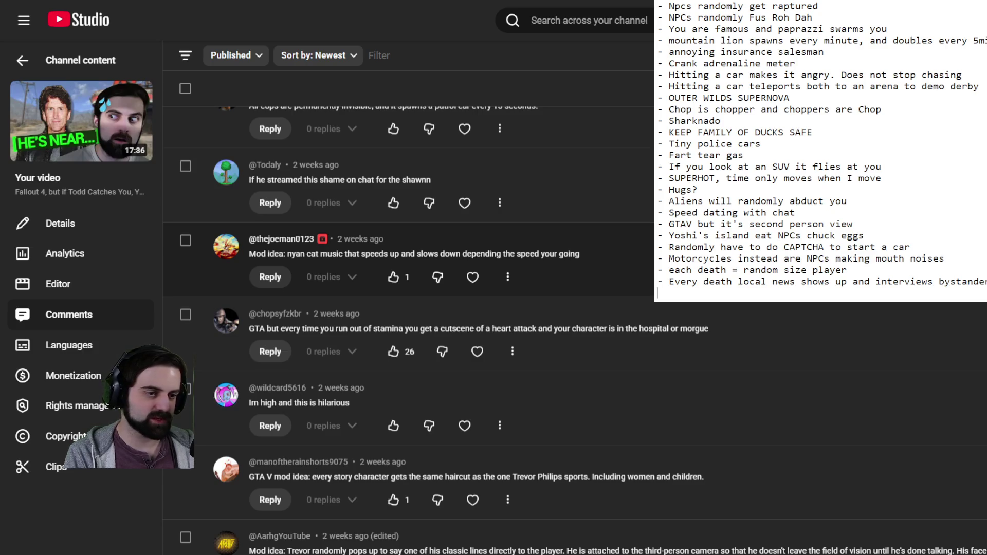
{"action": "scroll", "coordinate": [409, 278], "scroll_direction": "down", "scroll_amount": 1}
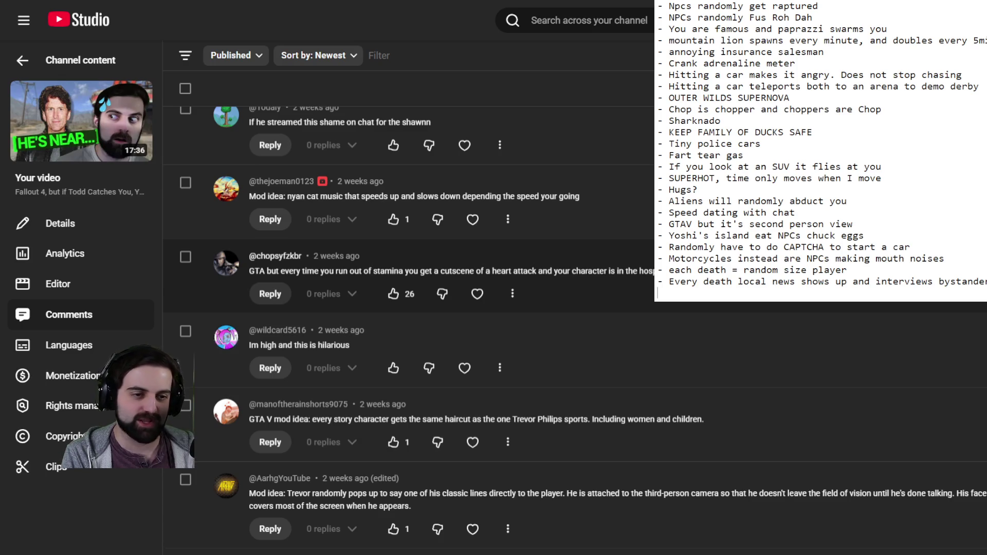
{"action": "scroll", "coordinate": [494, 329], "scroll_direction": "down", "scroll_amount": 2}
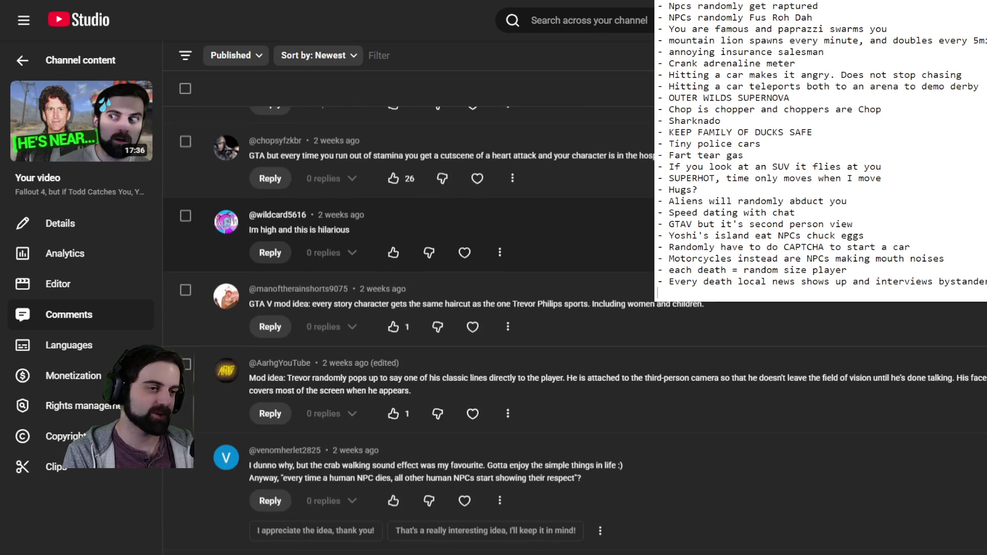
{"action": "scroll", "coordinate": [409, 321], "scroll_direction": "down", "scroll_amount": 2}
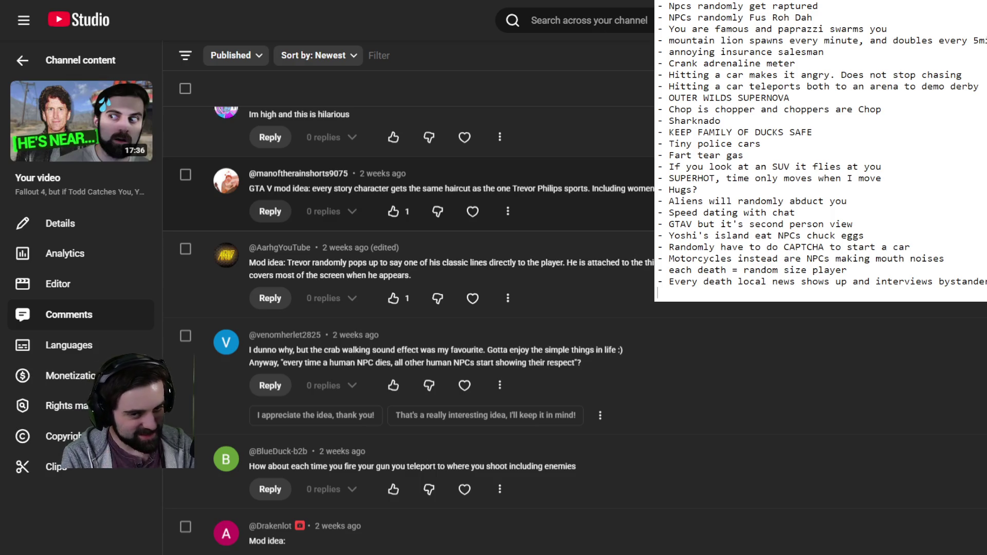
{"action": "type", "text": "-"}
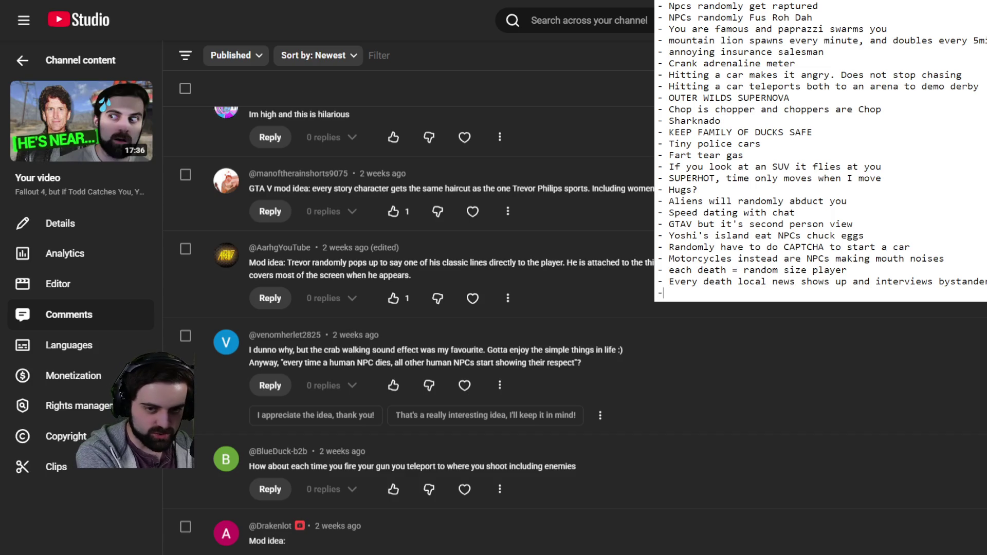
{"action": "type", "text": " Trevor sh"}
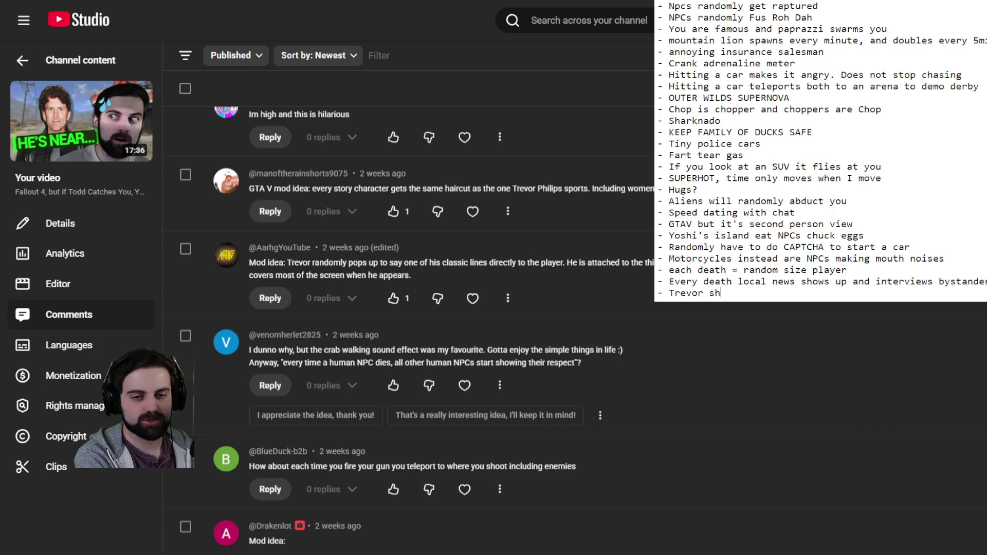
{"action": "type", "text": "ows up and b"}
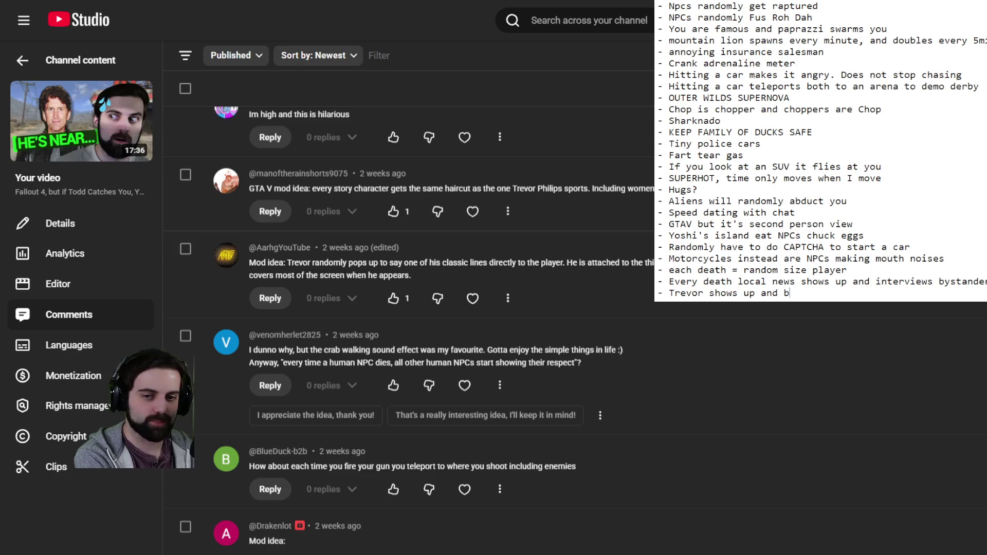
{"action": "type", "text": "locks screen and talks"}
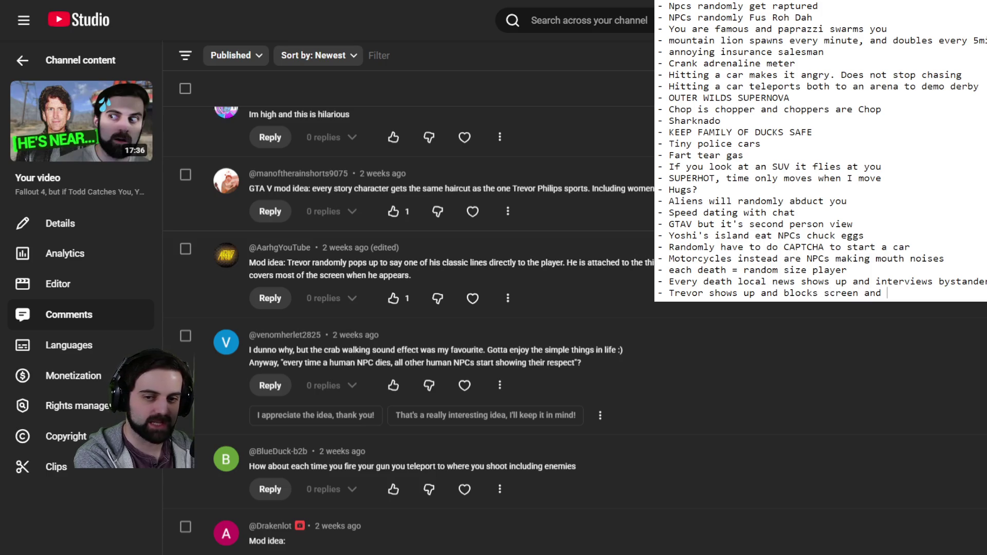
Finish the Trevor line with a new line and move further down the comments
{"action": "key", "text": "Return"}
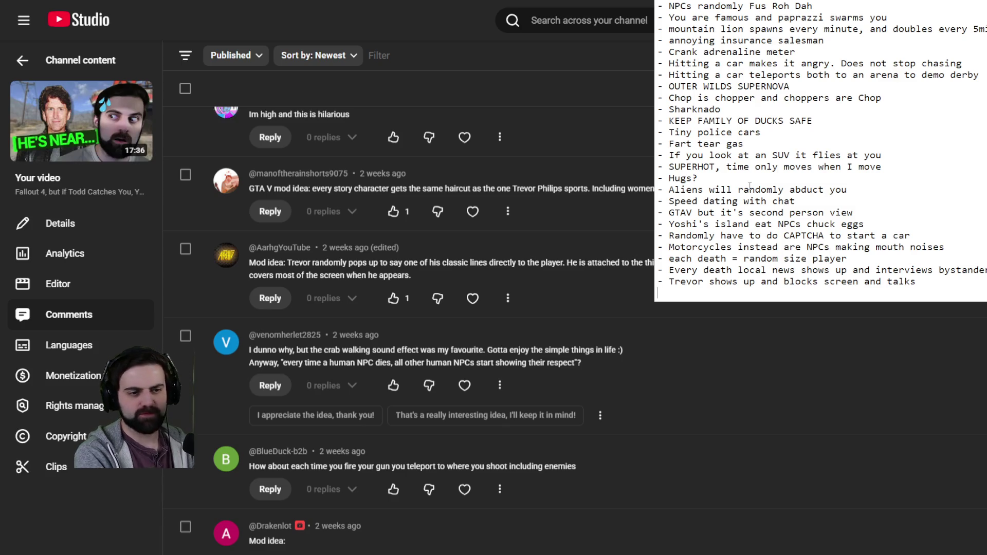
{"action": "scroll", "coordinate": [360, 360], "scroll_direction": "down", "scroll_amount": 3}
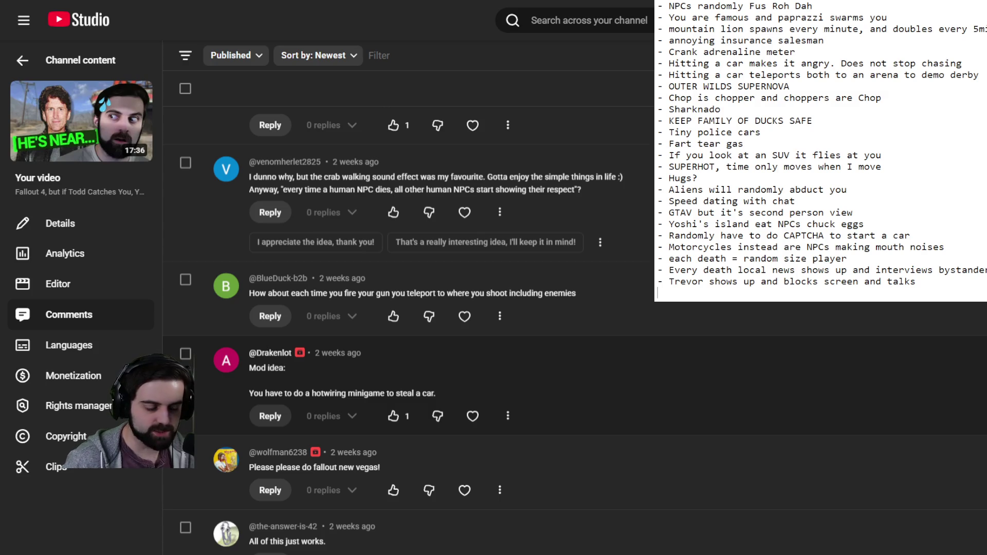
Begin the hotwire minigame bullet in Notepad and scroll the comments further
{"action": "type", "text": "- hor q"}
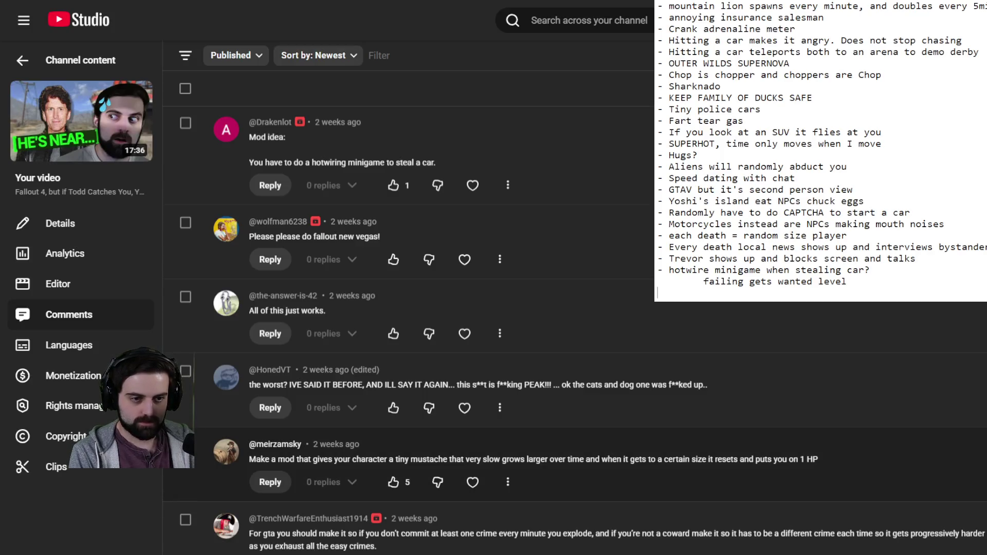
{"action": "scroll", "coordinate": [406, 308], "scroll_direction": "down", "scroll_amount": 3}
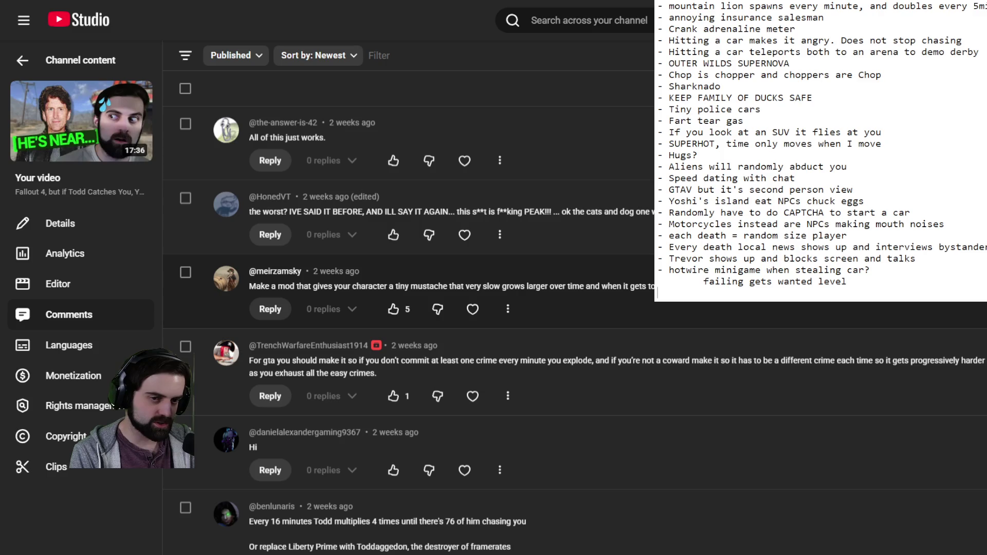
Scroll the comments down to the vehicles-growing-larger and NPCs-ascending-to-heaven ideas
{"action": "scroll", "coordinate": [575, 330], "scroll_direction": "down", "scroll_amount": 1}
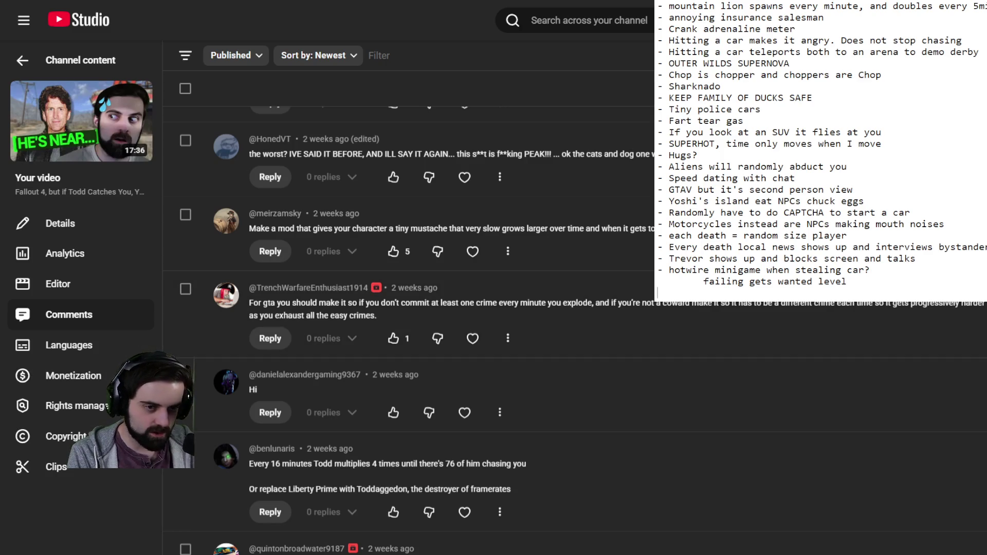
{"action": "scroll", "coordinate": [494, 329], "scroll_direction": "down", "scroll_amount": 2}
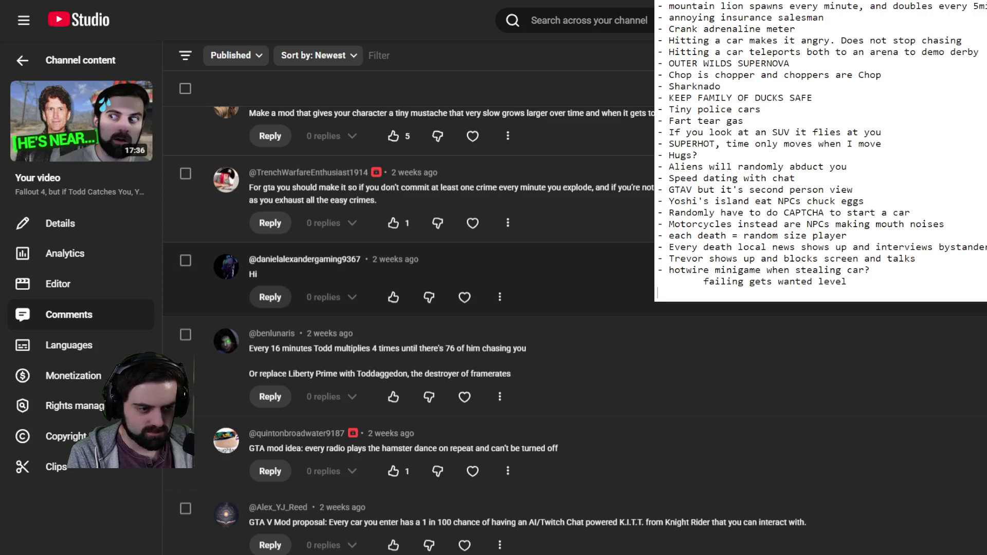
{"action": "scroll", "coordinate": [494, 329], "scroll_direction": "down", "scroll_amount": 3}
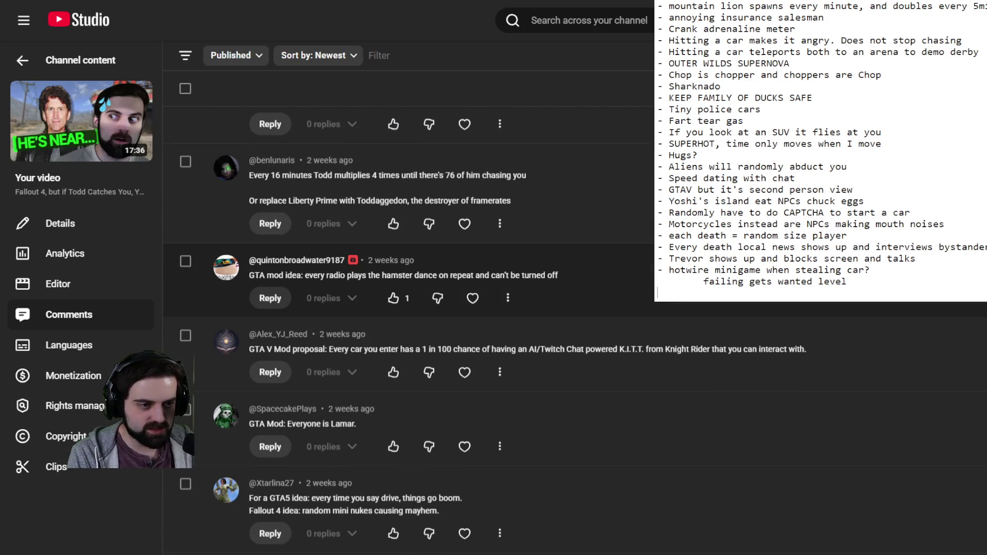
{"action": "scroll", "coordinate": [493, 329], "scroll_direction": "down", "scroll_amount": 1}
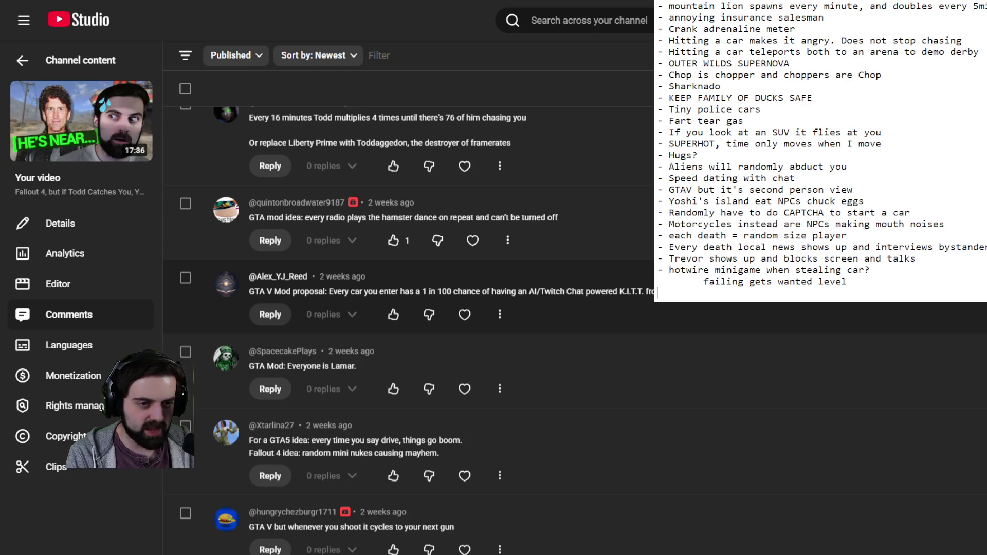
{"action": "scroll", "coordinate": [494, 329], "scroll_direction": "down", "scroll_amount": 1}
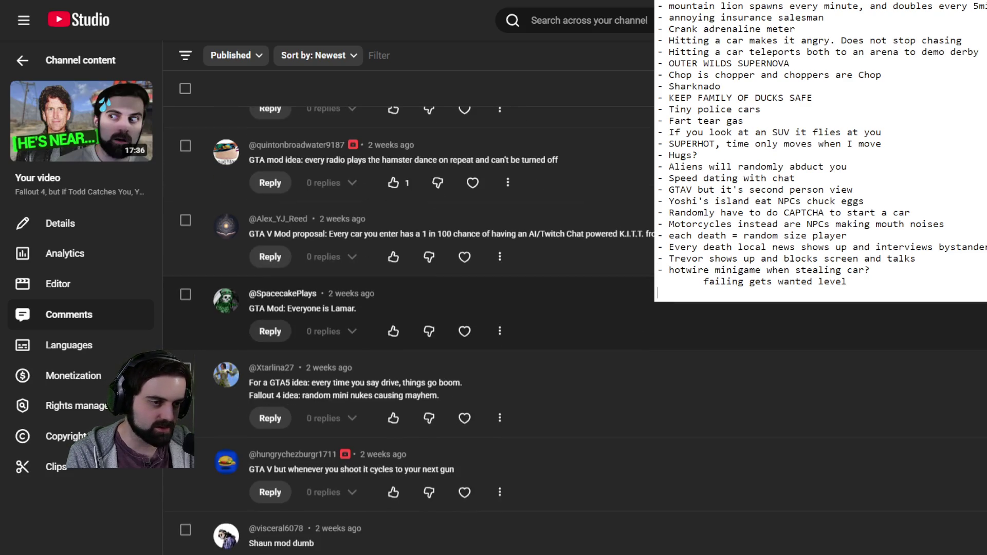
{"action": "scroll", "coordinate": [494, 329], "scroll_direction": "down", "scroll_amount": 1}
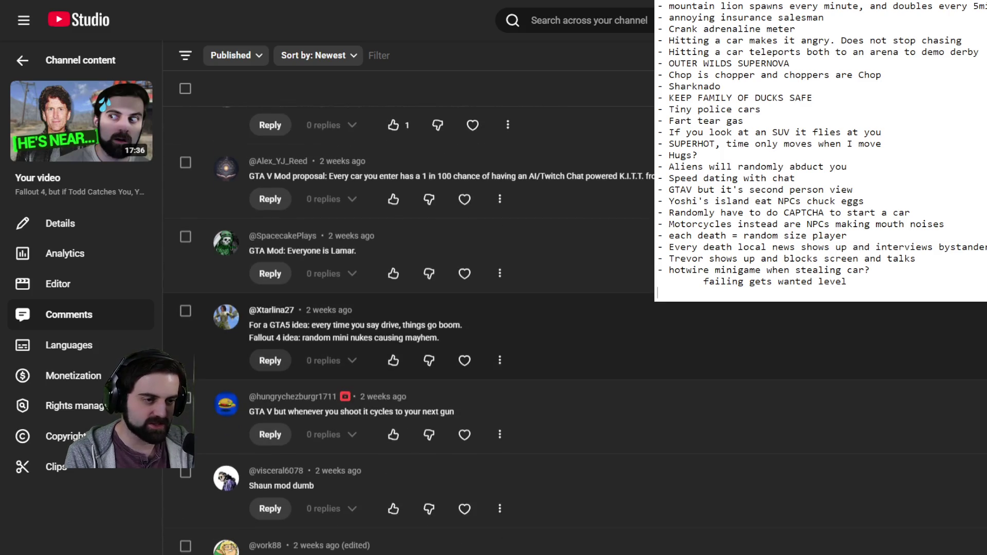
{"action": "scroll", "coordinate": [427, 334], "scroll_direction": "down", "scroll_amount": 1}
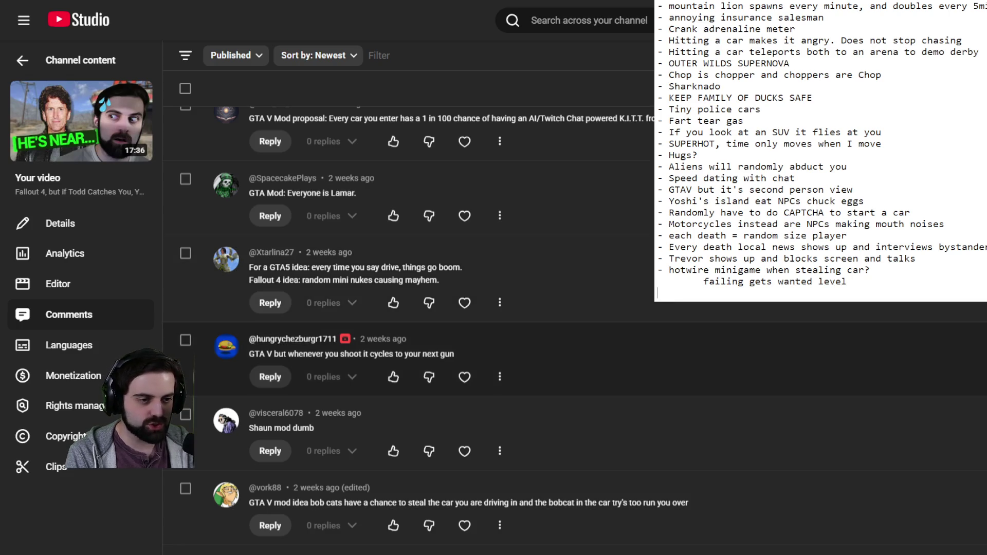
{"action": "scroll", "coordinate": [427, 375], "scroll_direction": "down", "scroll_amount": 2}
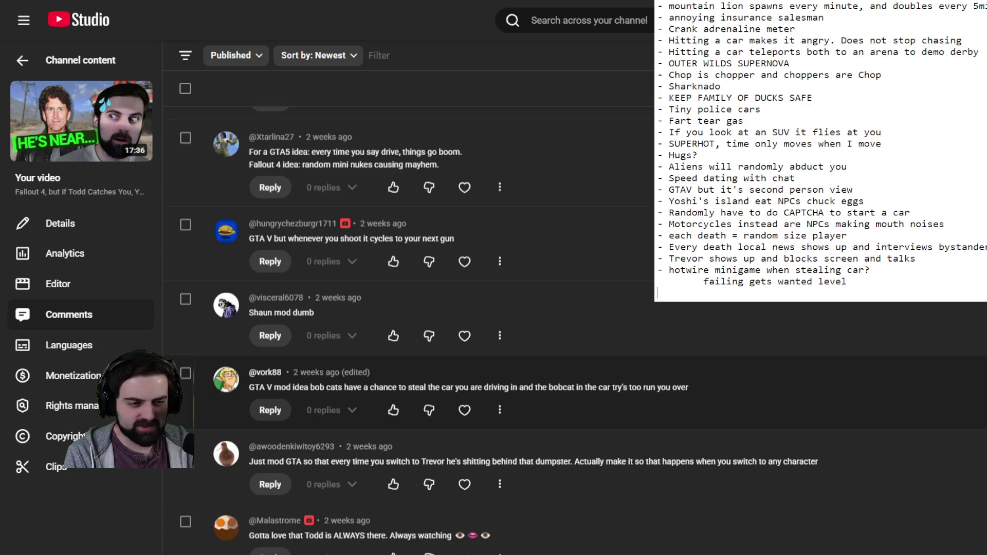
{"action": "scroll", "coordinate": [427, 401], "scroll_direction": "down", "scroll_amount": 1}
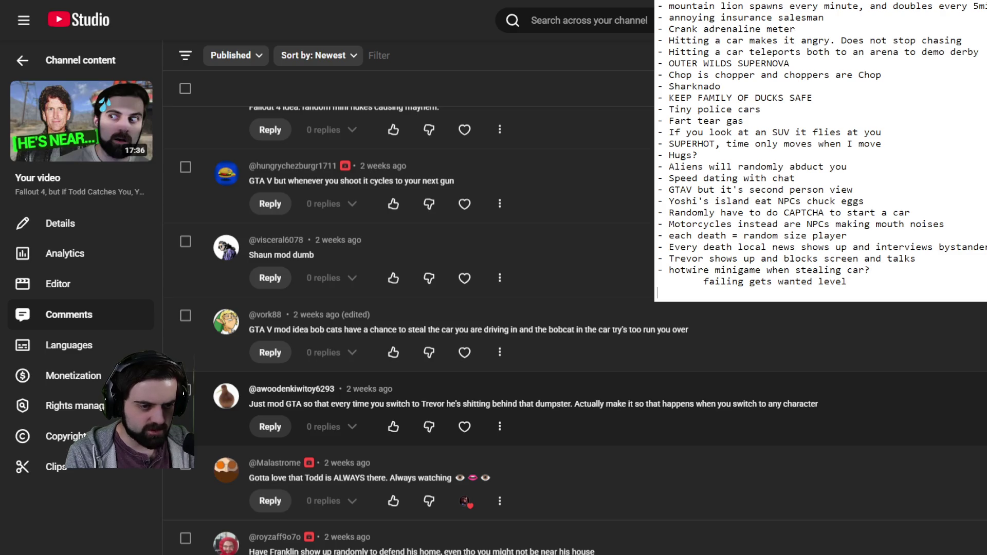
{"action": "scroll", "coordinate": [427, 401], "scroll_direction": "down", "scroll_amount": 3}
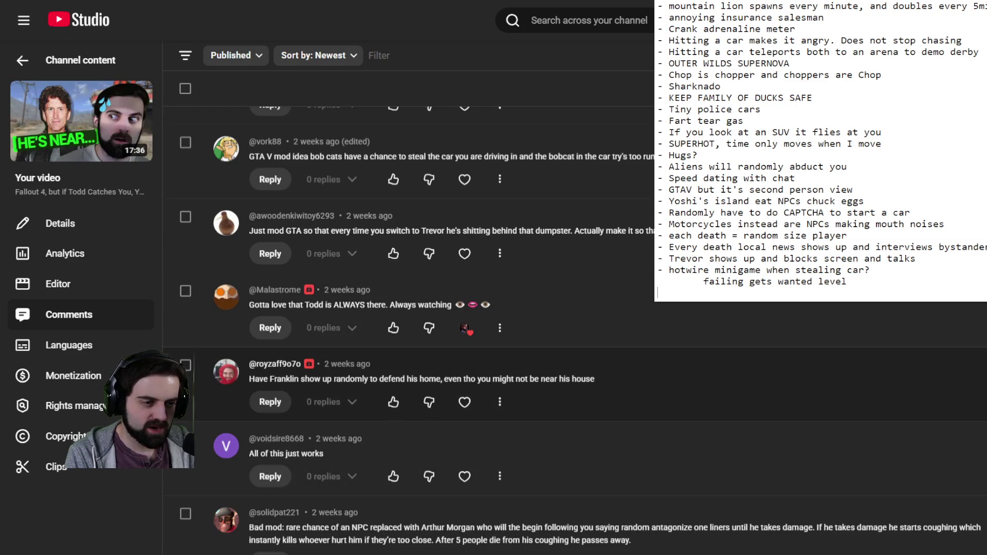
{"action": "scroll", "coordinate": [427, 360], "scroll_direction": "down", "scroll_amount": 4}
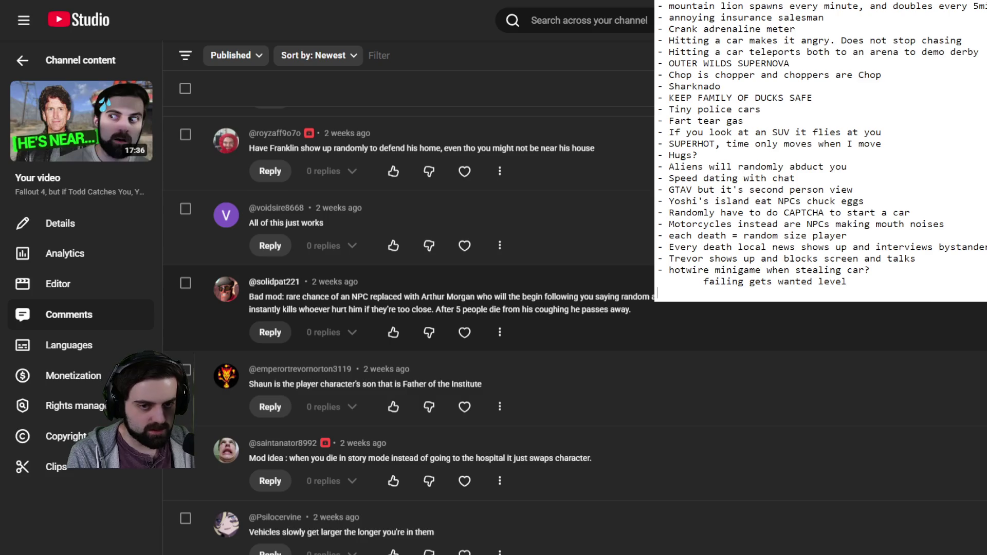
{"action": "scroll", "coordinate": [499, 342], "scroll_direction": "down", "scroll_amount": 1}
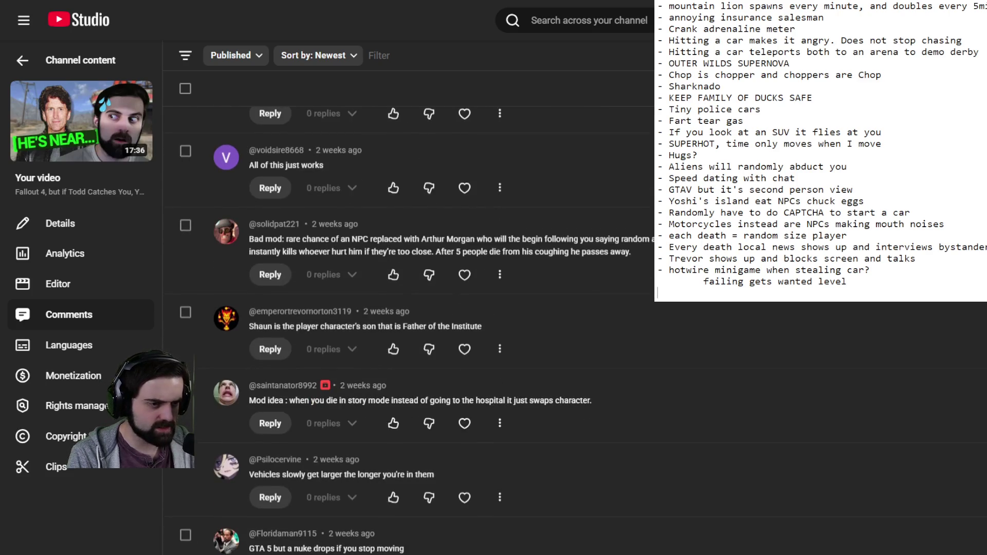
{"action": "scroll", "coordinate": [500, 349], "scroll_direction": "down", "scroll_amount": 2}
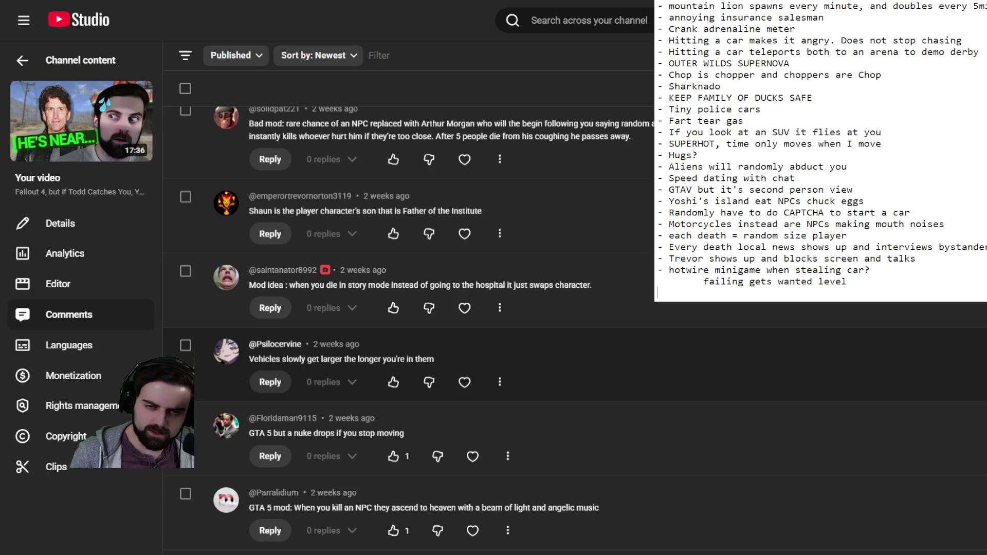
Add '- Vehicle gets larger the longer you're in it' and start a new dash bullet below it
{"action": "type", "text": "- "}
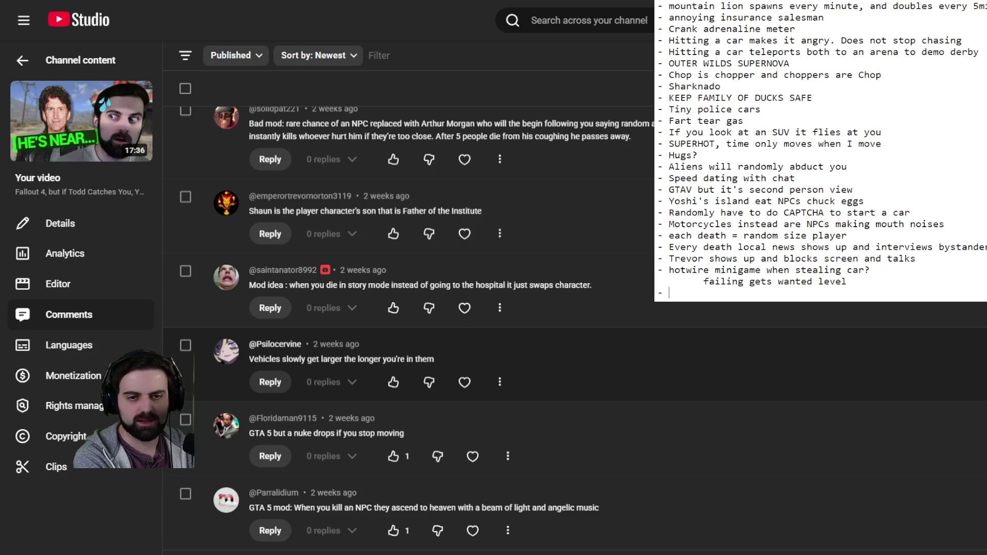
{"action": "type", "text": "Vehicle "}
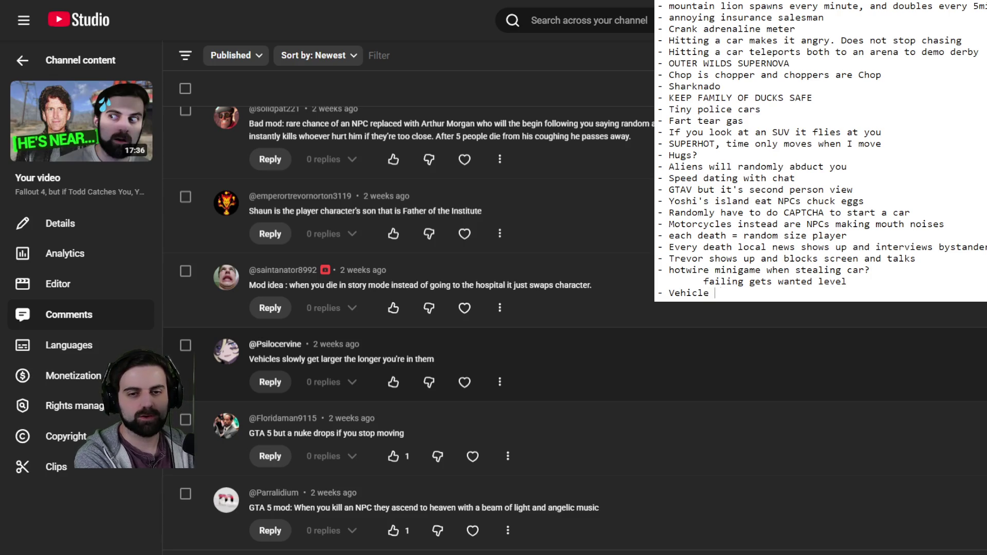
{"action": "type", "text": "gets larger the longe"}
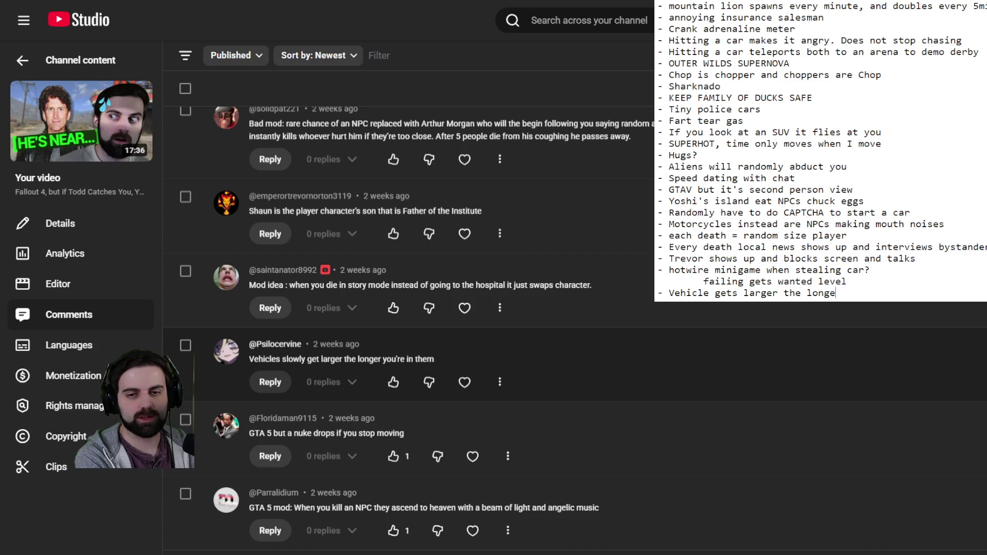
{"action": "type", "text": "r you're in it"}
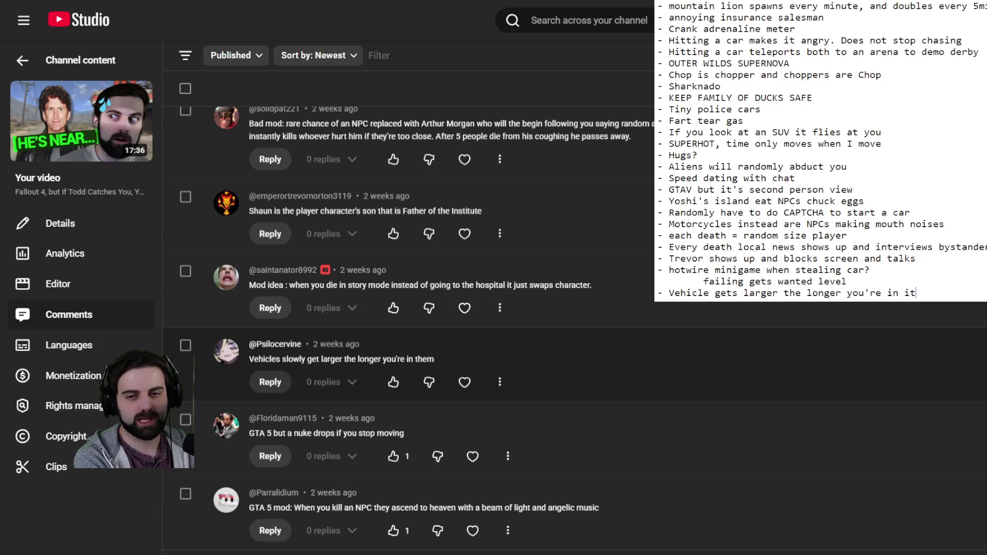
{"action": "key", "text": "Return"}
{"action": "type", "text": "-"}
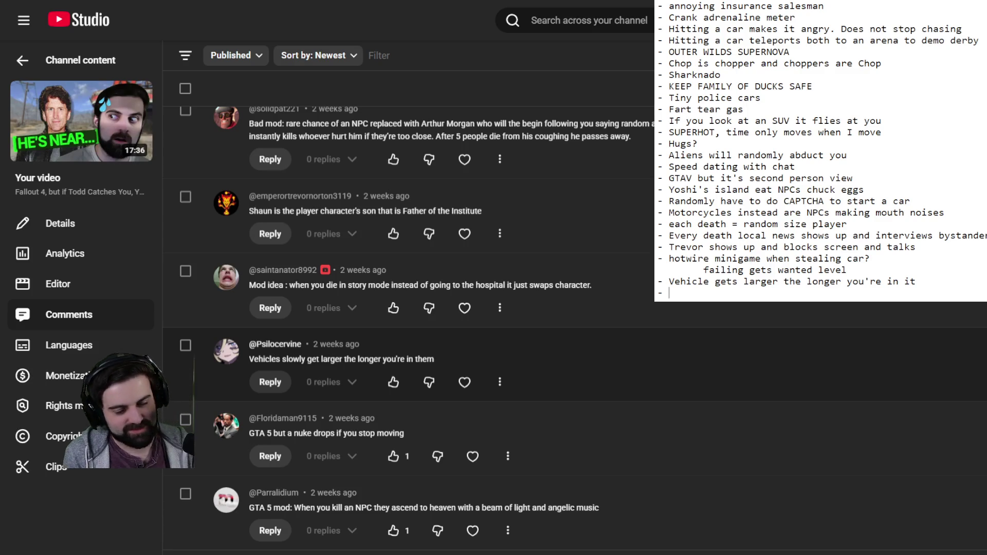
Scroll the comments down to the random aggressive chickens mod idea
{"action": "scroll", "coordinate": [411, 329], "scroll_direction": "down", "scroll_amount": 7}
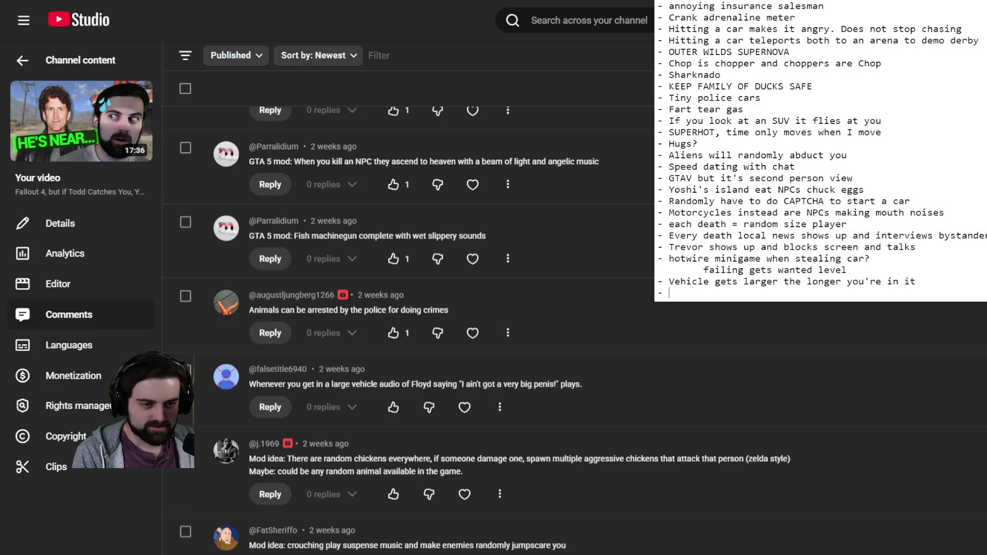
{"action": "scroll", "coordinate": [411, 329], "scroll_direction": "down", "scroll_amount": 3}
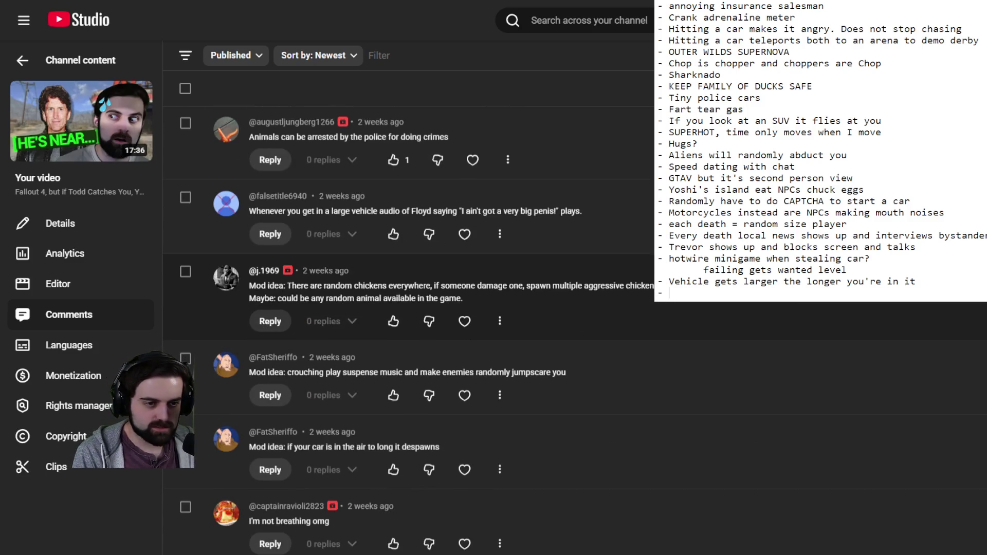
{"action": "scroll", "coordinate": [412, 330], "scroll_direction": "down", "scroll_amount": 1}
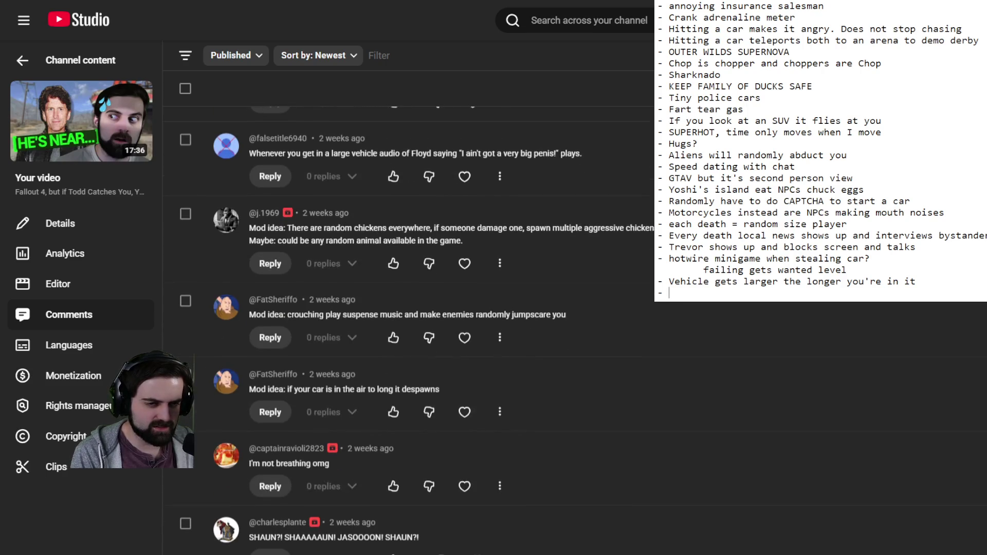
{"action": "scroll", "coordinate": [412, 329], "scroll_direction": "down", "scroll_amount": 1}
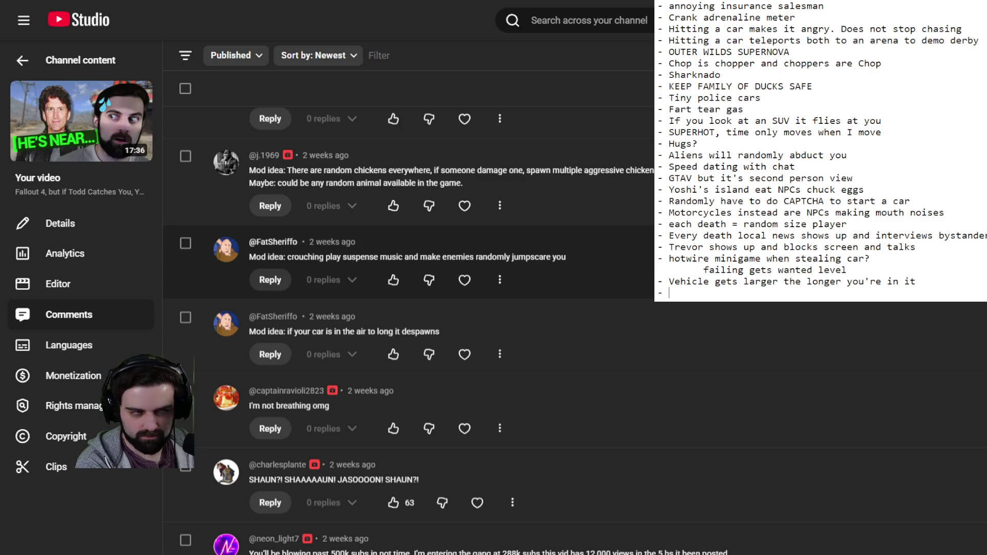
Add 'chickens spawn and if attacked zelda horde' and '- Fish minigun' as new lines in the Notepad list
{"action": "type", "text": "chicken"}
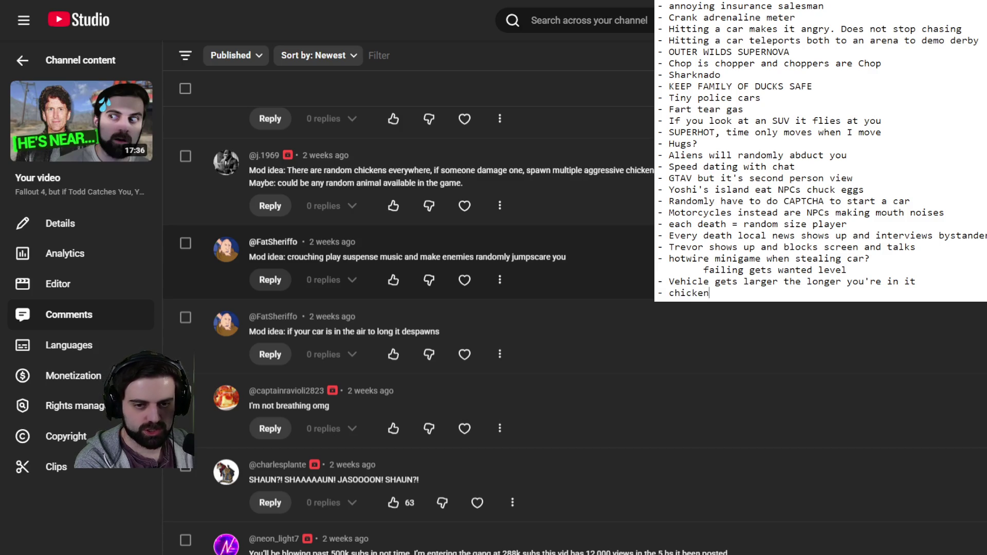
{"action": "type", "text": "s spawn and if at"}
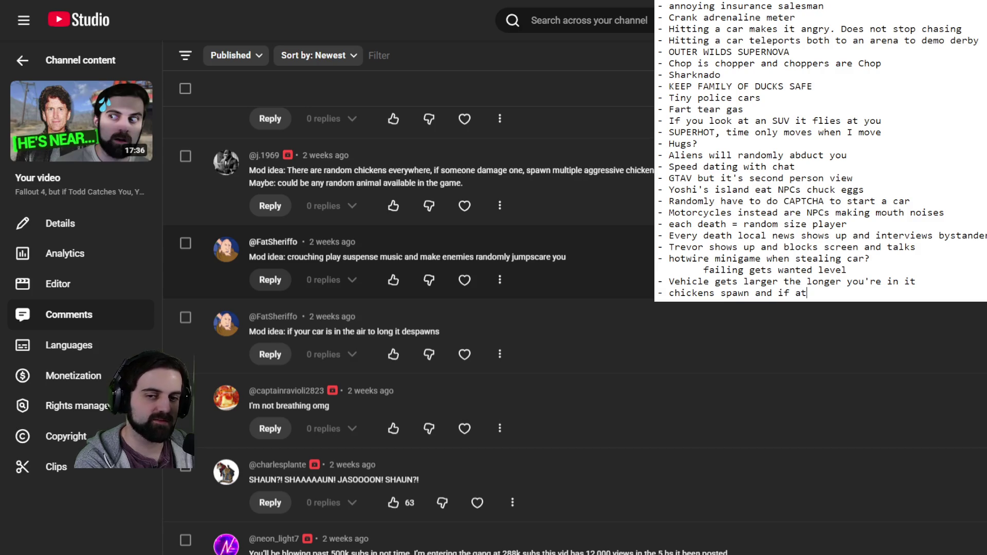
{"action": "type", "text": "tacked zelda horde"}
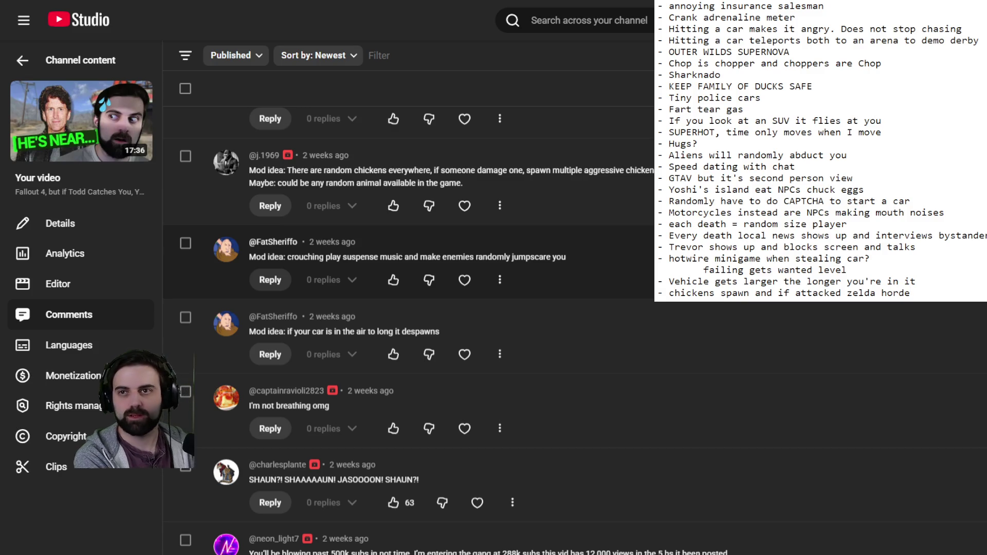
{"action": "key", "text": "Return"}
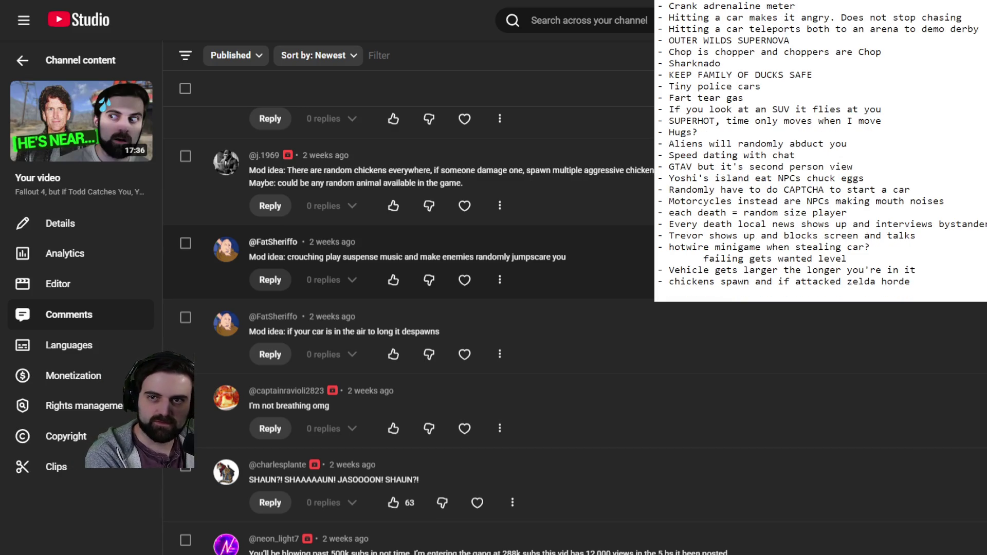
{"action": "type", "text": "-"}
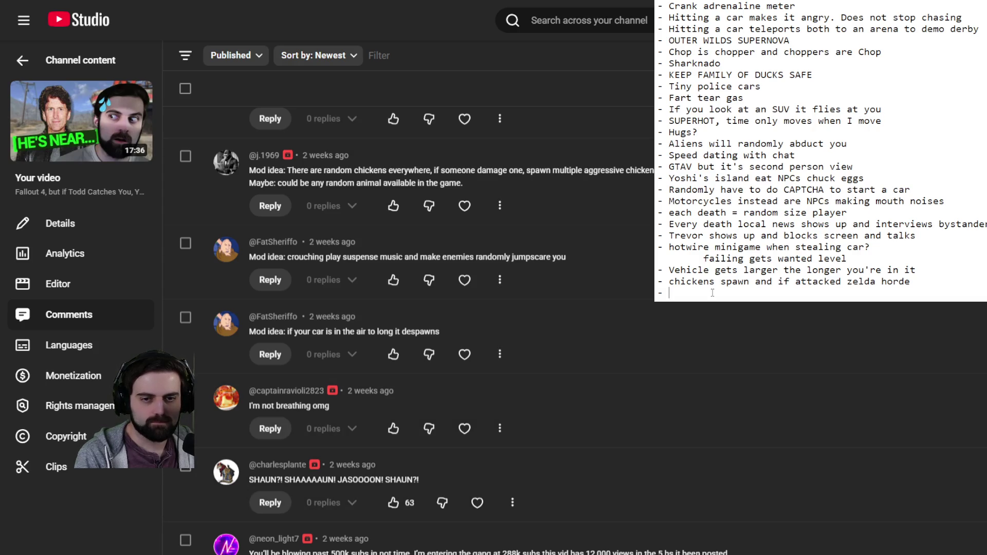
{"action": "type", "text": "Fish minigun"}
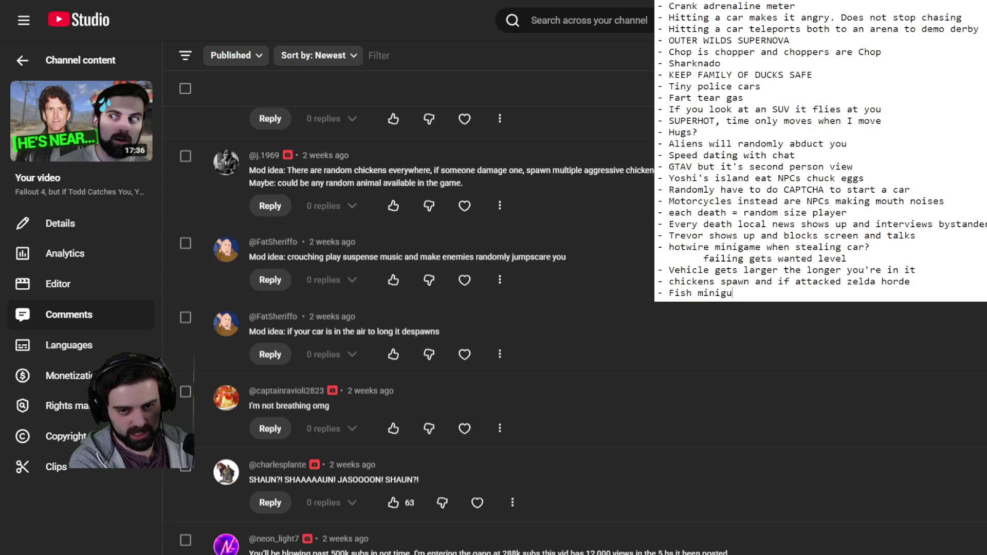
{"action": "key", "text": "Return"}
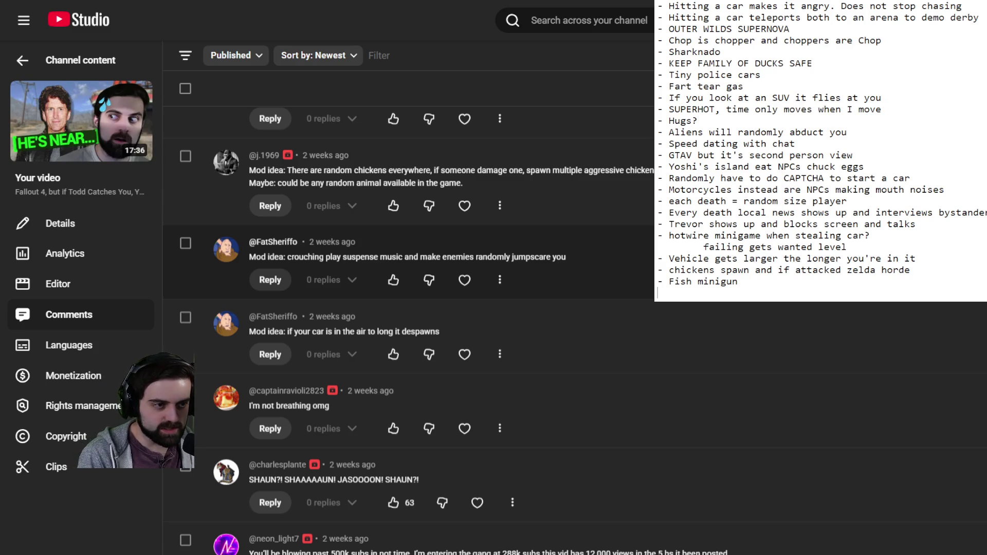
Scroll the comments down to the Mysterious Stranger, Nextbot in F4 and secret sixth star ideas
{"action": "scroll", "coordinate": [409, 308], "scroll_direction": "down", "scroll_amount": 3}
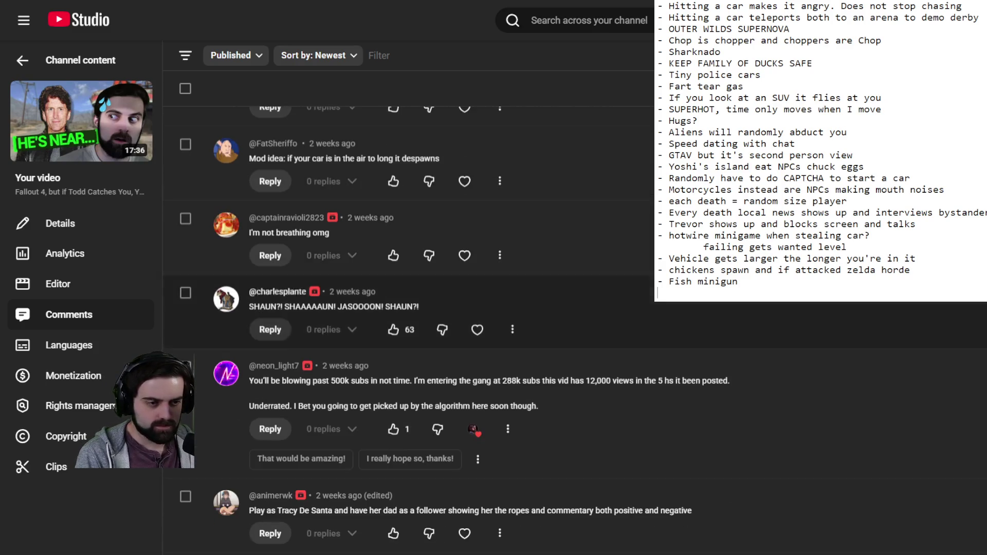
{"action": "scroll", "coordinate": [446, 326], "scroll_direction": "down", "scroll_amount": 4}
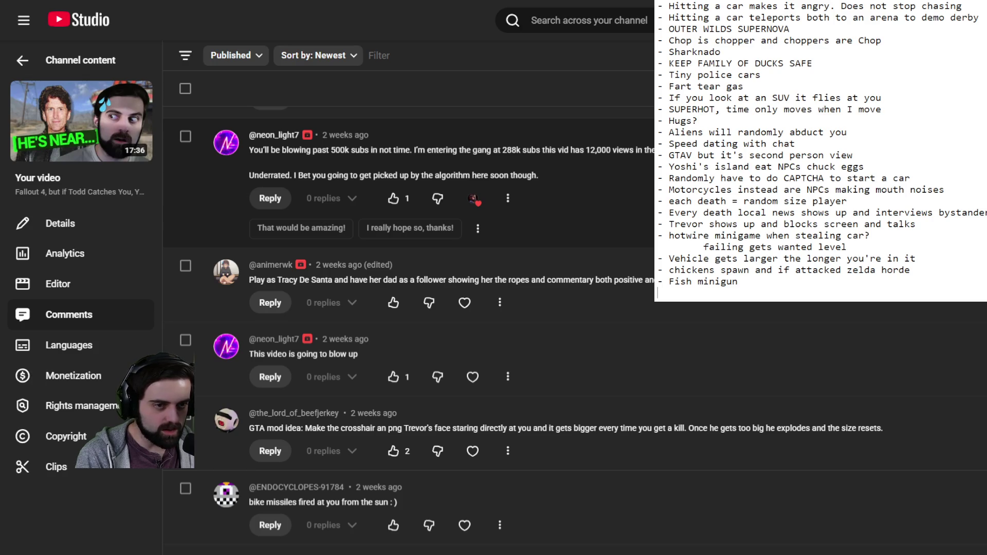
{"action": "scroll", "coordinate": [412, 329], "scroll_direction": "down", "scroll_amount": 2}
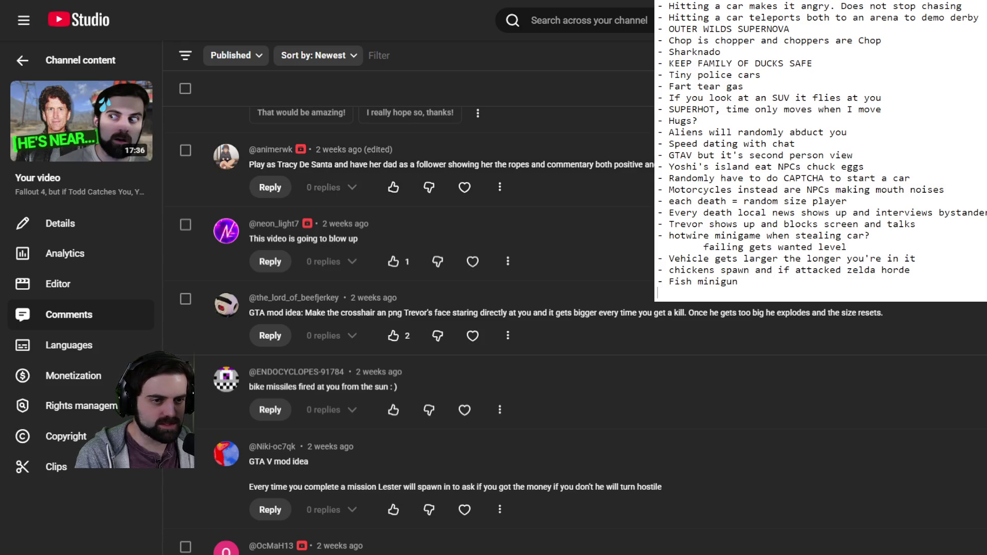
{"action": "scroll", "coordinate": [412, 329], "scroll_direction": "down", "scroll_amount": 2}
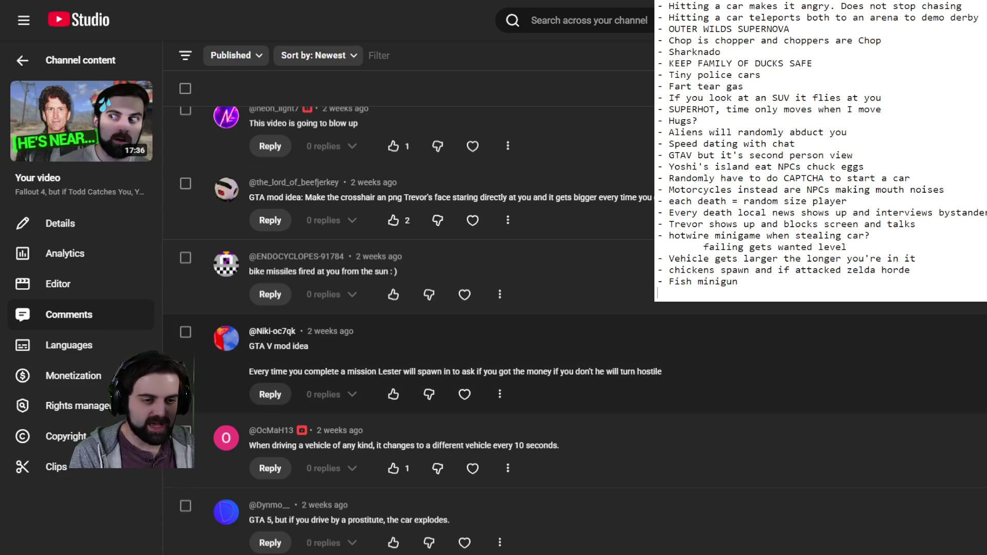
{"action": "scroll", "coordinate": [500, 311], "scroll_direction": "down", "scroll_amount": 5}
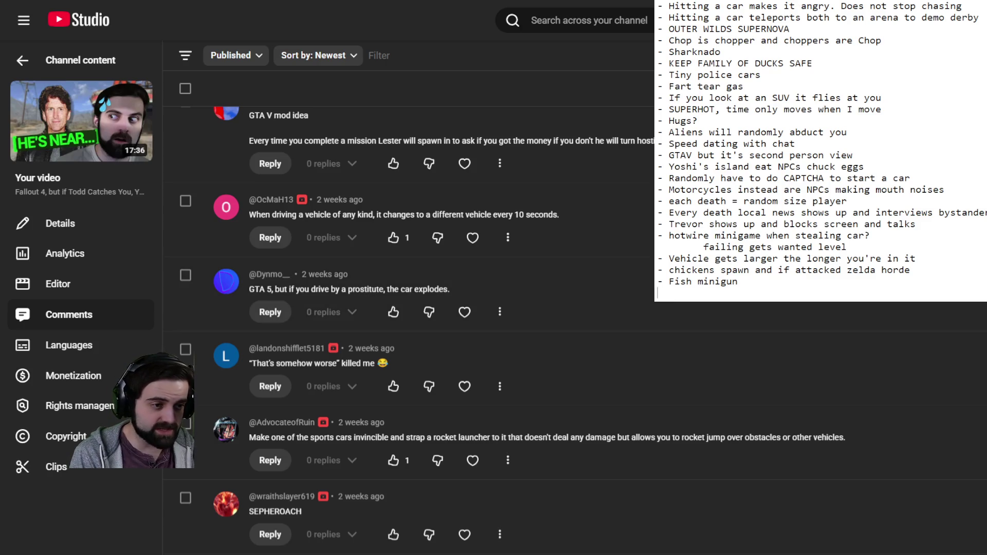
{"action": "scroll", "coordinate": [411, 329], "scroll_direction": "down", "scroll_amount": 1}
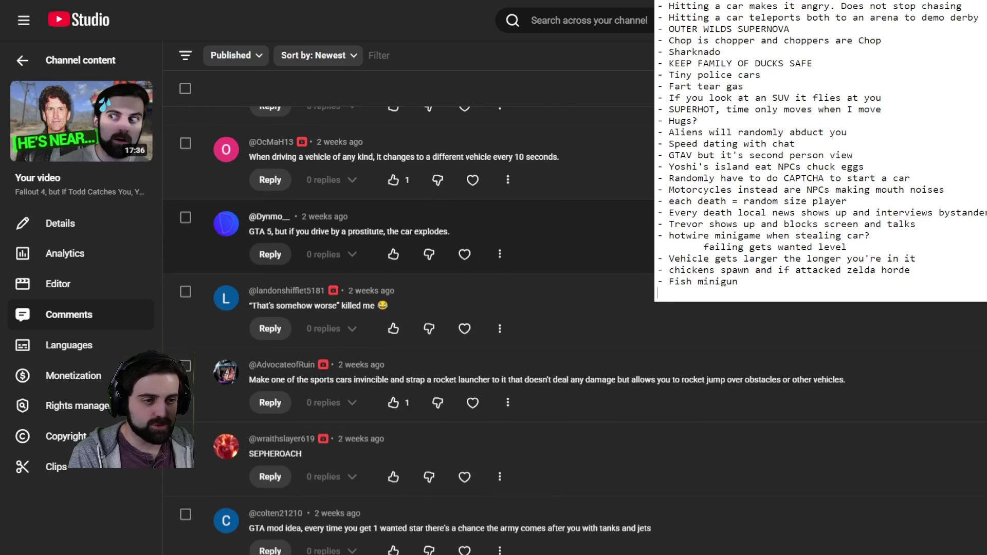
{"action": "scroll", "coordinate": [411, 257], "scroll_direction": "down", "scroll_amount": 2}
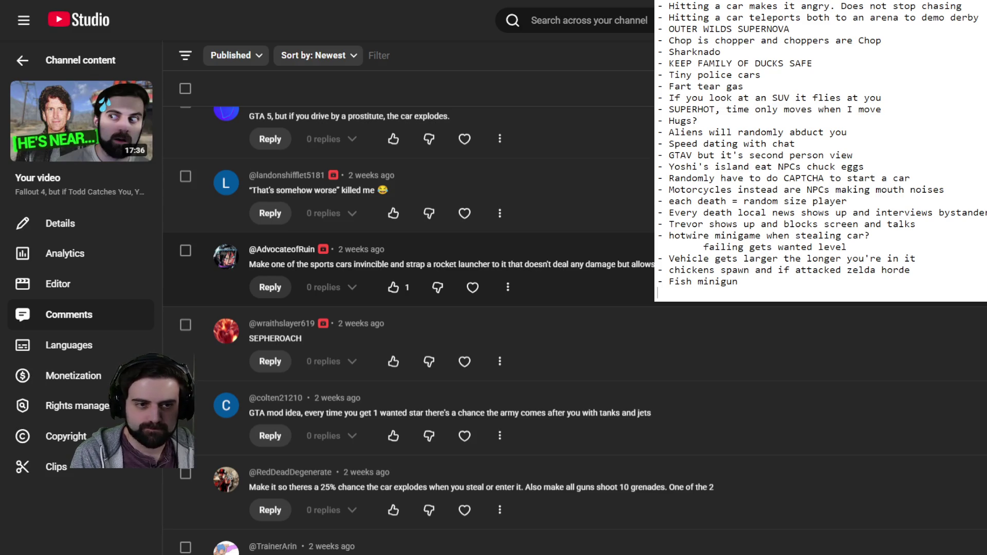
{"action": "scroll", "coordinate": [412, 329], "scroll_direction": "down", "scroll_amount": 2}
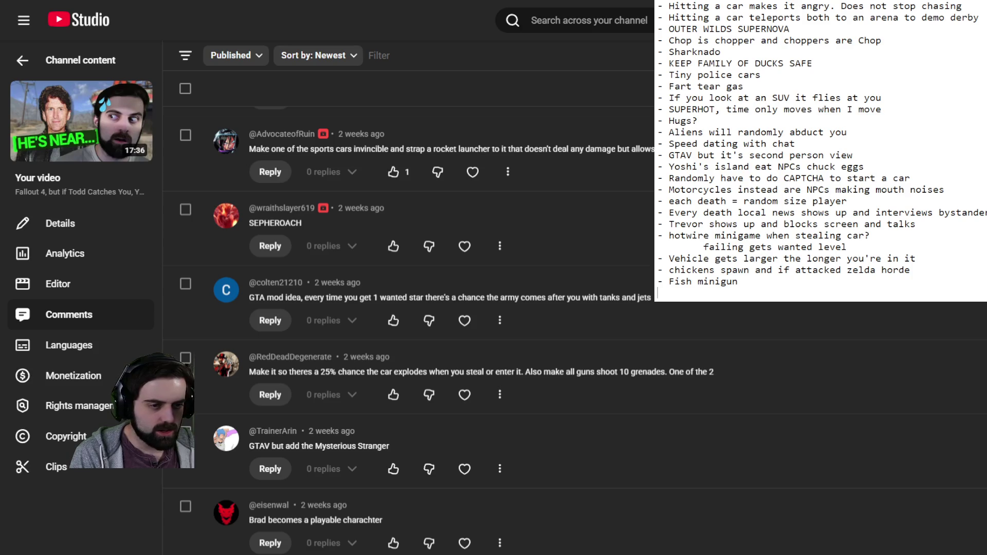
{"action": "scroll", "coordinate": [409, 329], "scroll_direction": "down", "scroll_amount": 4}
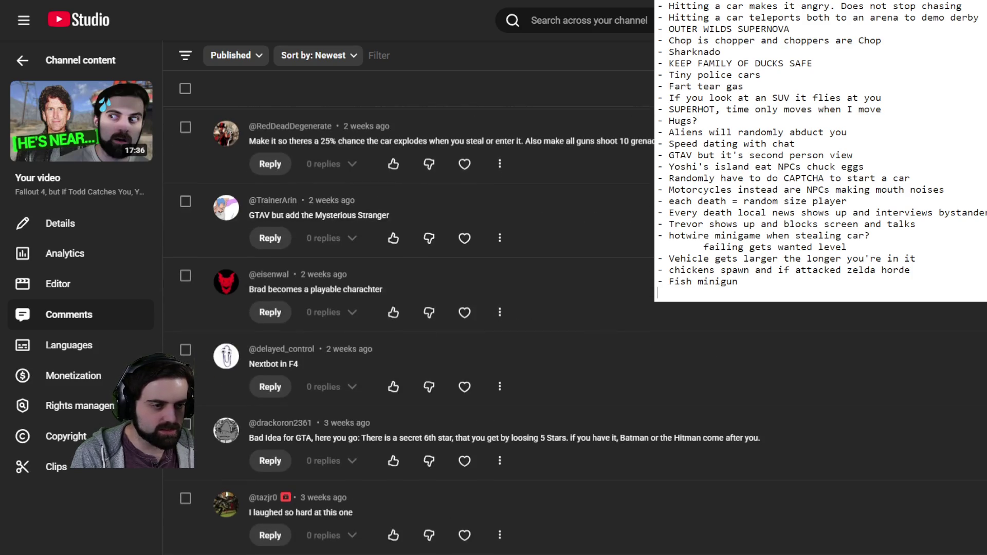
{"action": "scroll", "coordinate": [409, 329], "scroll_direction": "down", "scroll_amount": 4}
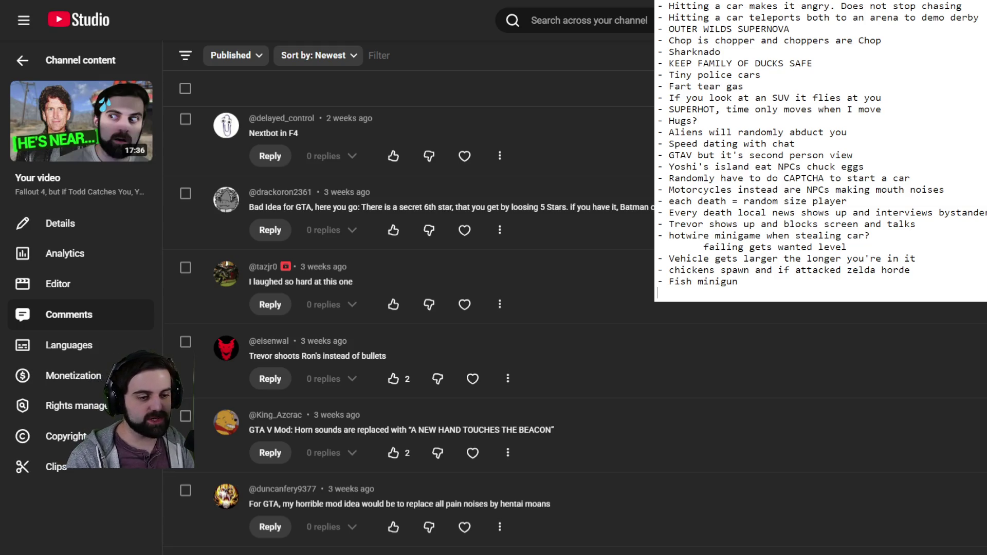
{"action": "scroll", "coordinate": [407, 329], "scroll_direction": "down", "scroll_amount": 5}
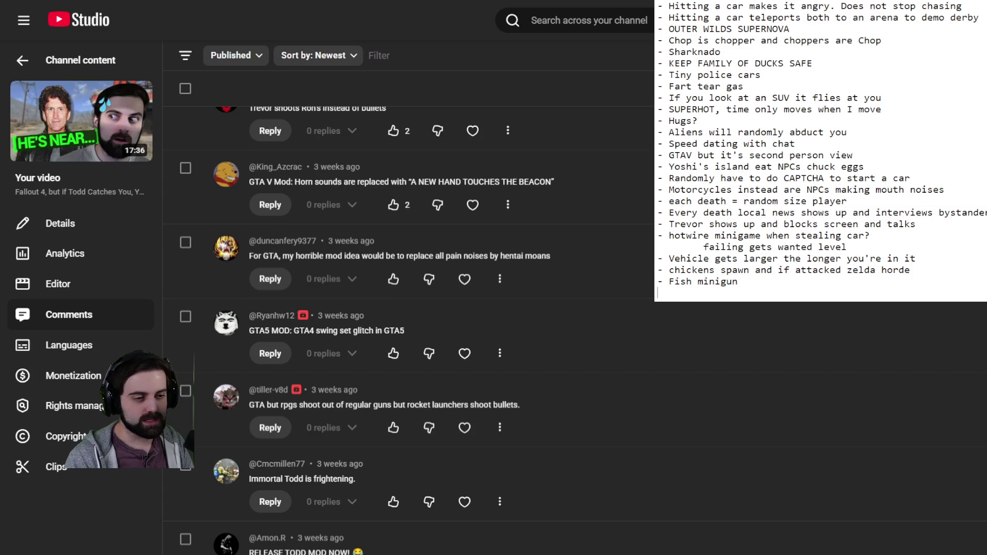
{"action": "scroll", "coordinate": [406, 329], "scroll_direction": "down", "scroll_amount": 8}
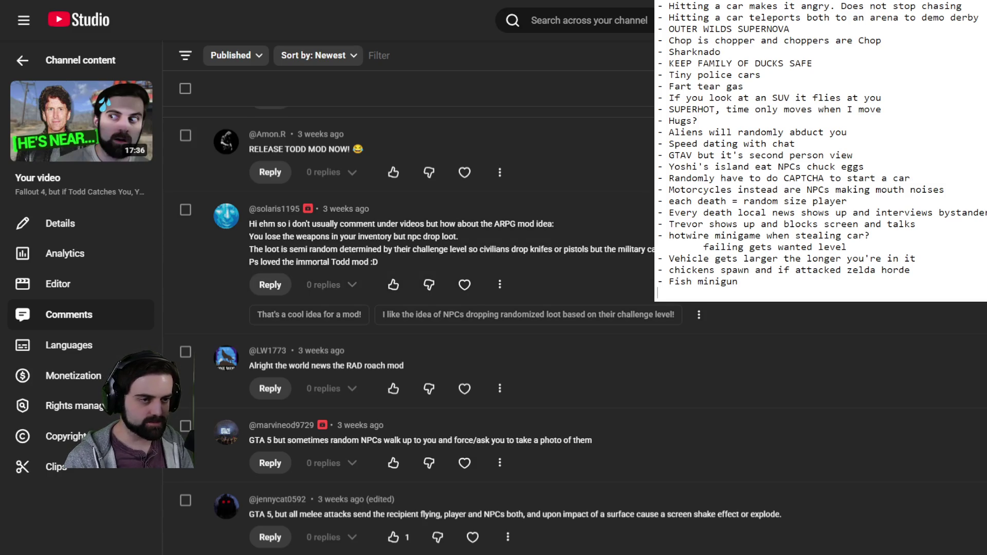
{"action": "scroll", "coordinate": [406, 309], "scroll_direction": "down", "scroll_amount": 3}
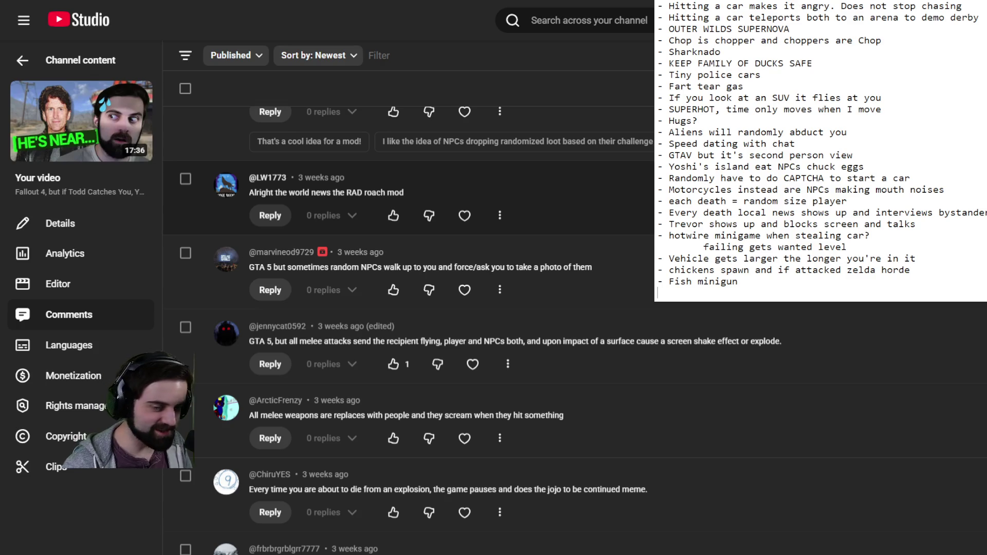
{"action": "type", "text": "- M"}
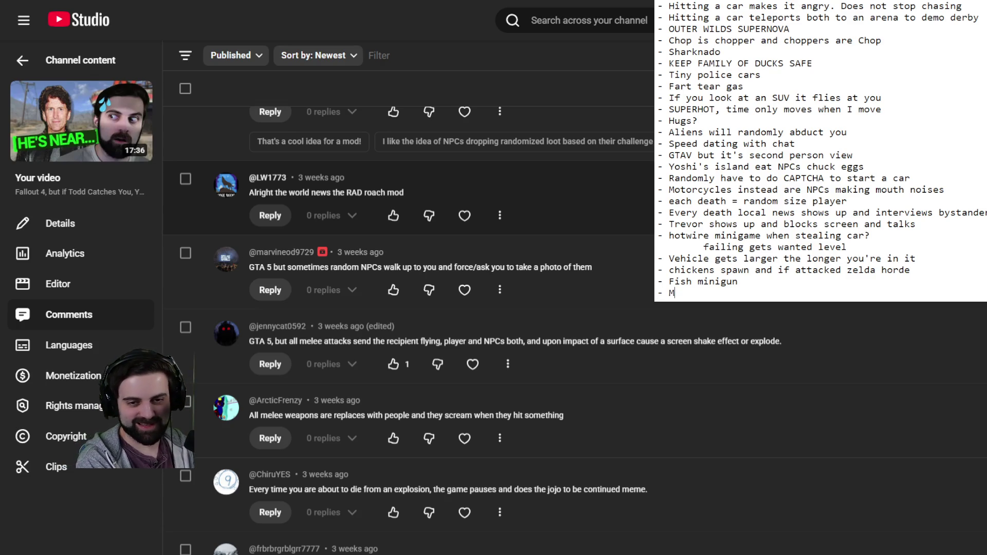
{"action": "type", "text": "elee "}
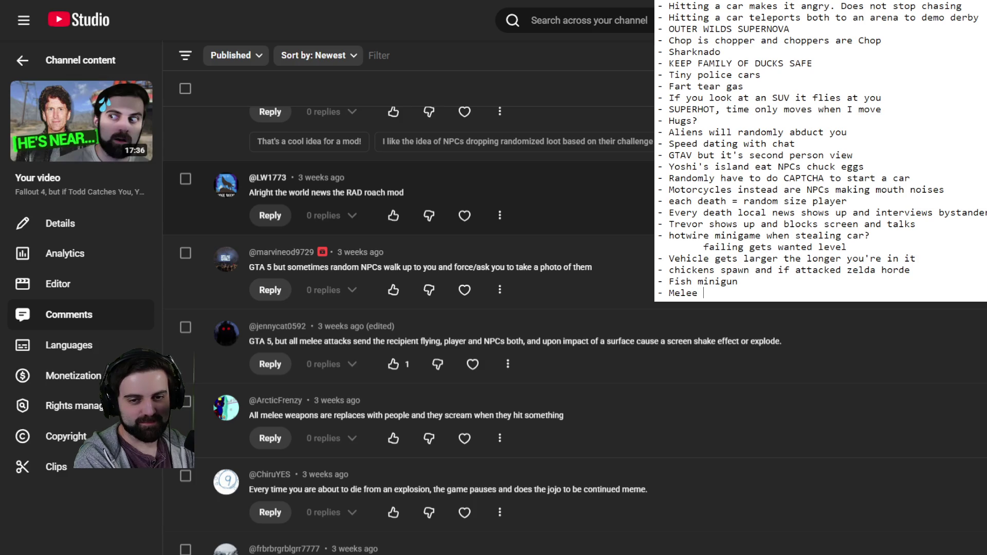
{"action": "type", "text": "weapons are NPCs and they just scream"}
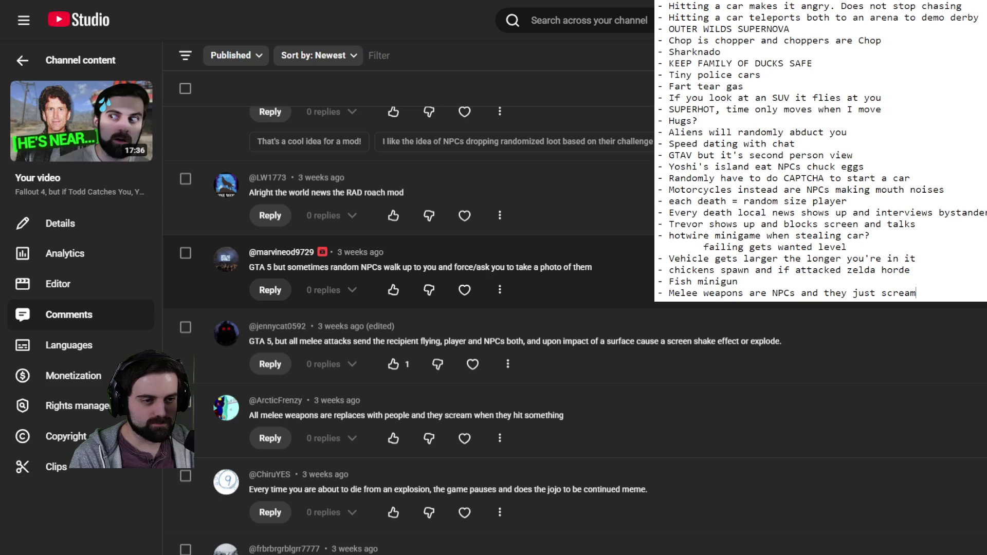
Scroll further down the comments past the melee-weapons suggestion
{"action": "scroll", "coordinate": [411, 329], "scroll_direction": "down", "scroll_amount": 1}
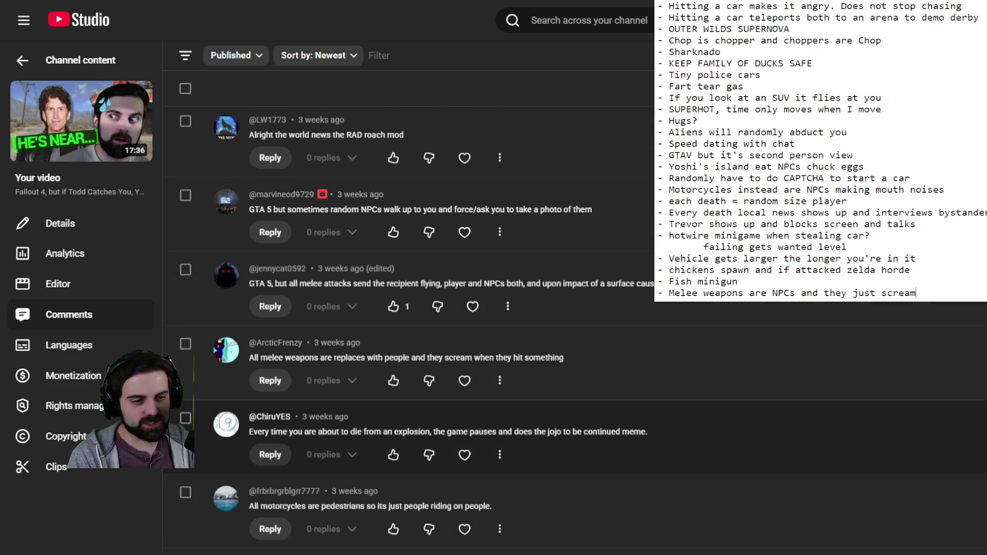
{"action": "scroll", "coordinate": [411, 329], "scroll_direction": "down", "scroll_amount": 2}
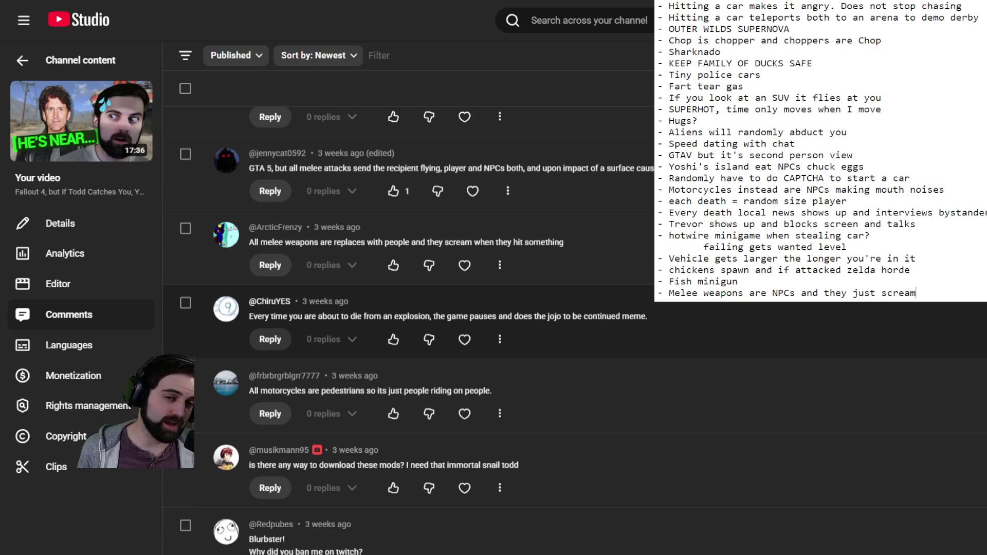
Add 'Jojo to be continued on death frame 1' as a new Notepad line, then scroll the comments
{"action": "key", "text": "Return"}
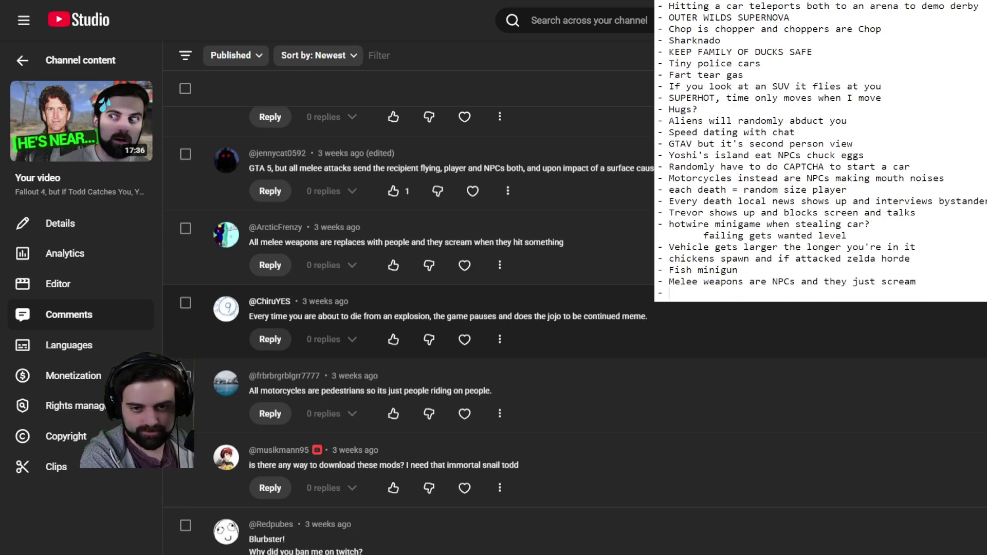
{"action": "type", "text": "Jojo to be continued "}
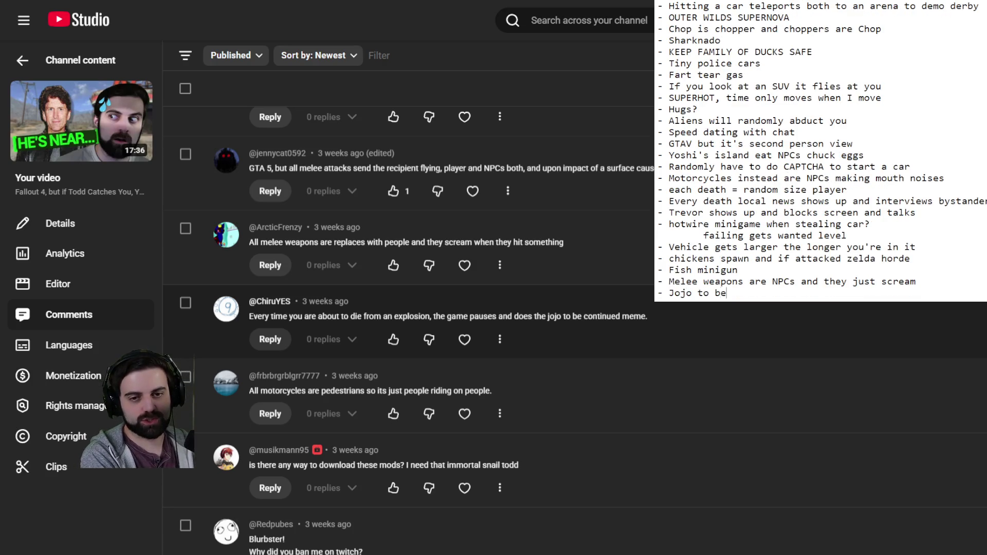
{"action": "type", "text": "on death frame 1"}
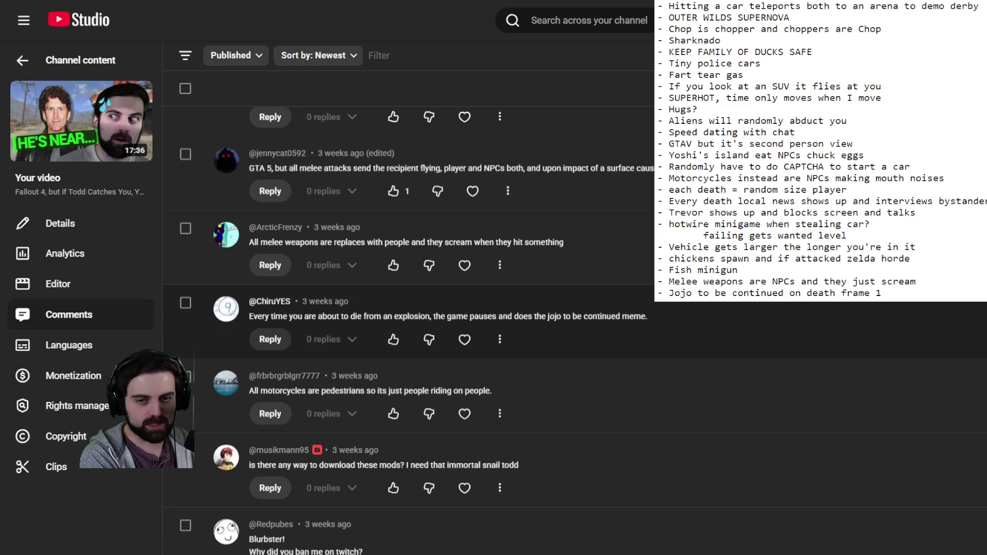
{"action": "key", "text": "Return"}
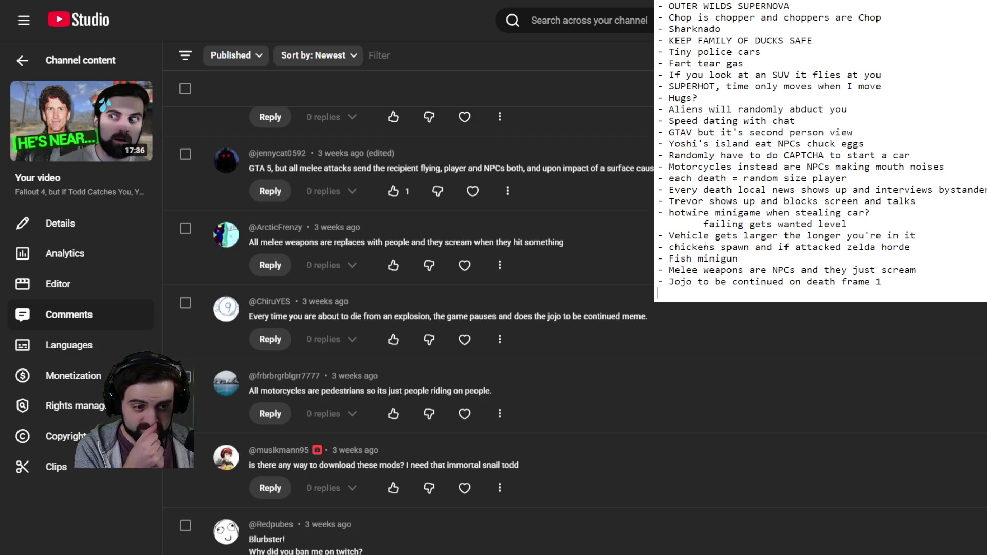
{"action": "scroll", "coordinate": [463, 432], "scroll_direction": "down", "scroll_amount": 5}
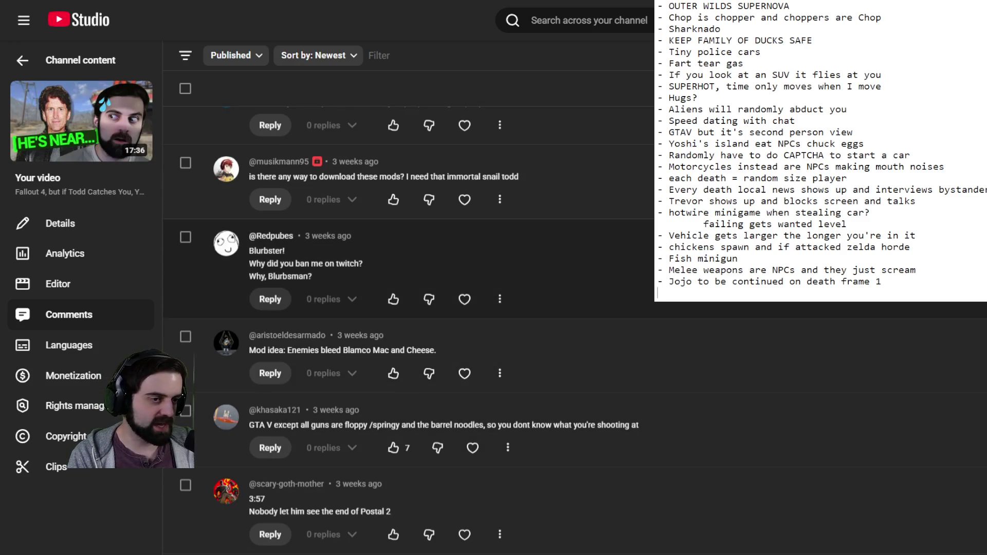
Scroll to the Todd Howard, yoga heart-attack meter and Pilgor the goat suggestions
{"action": "scroll", "coordinate": [407, 329], "scroll_direction": "down", "scroll_amount": 2}
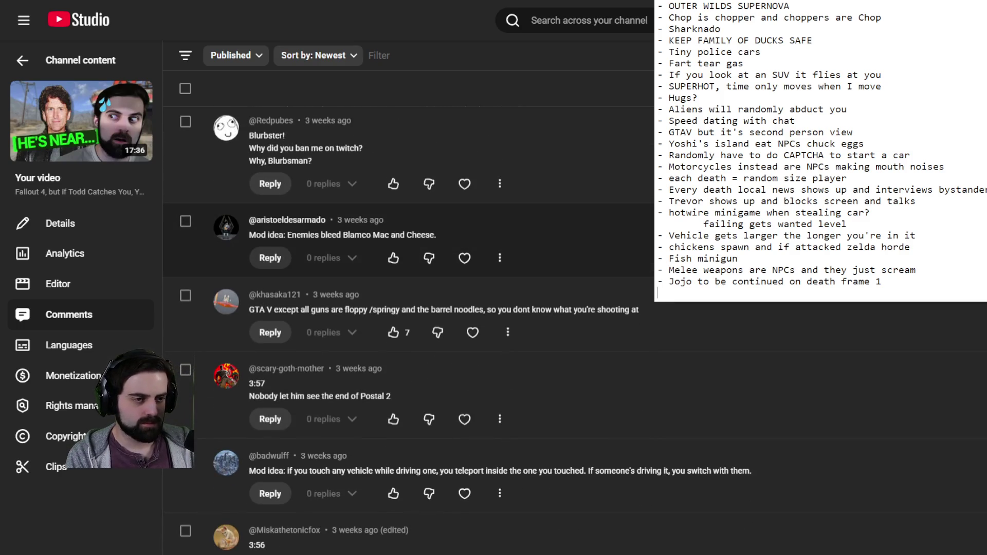
{"action": "scroll", "coordinate": [407, 330], "scroll_direction": "down", "scroll_amount": 3}
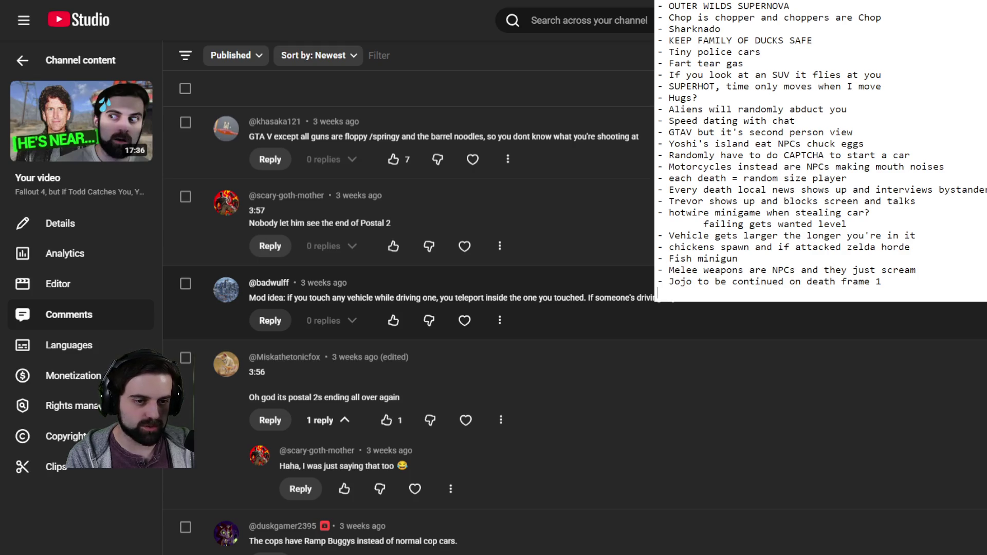
{"action": "scroll", "coordinate": [406, 329], "scroll_direction": "down", "scroll_amount": 5}
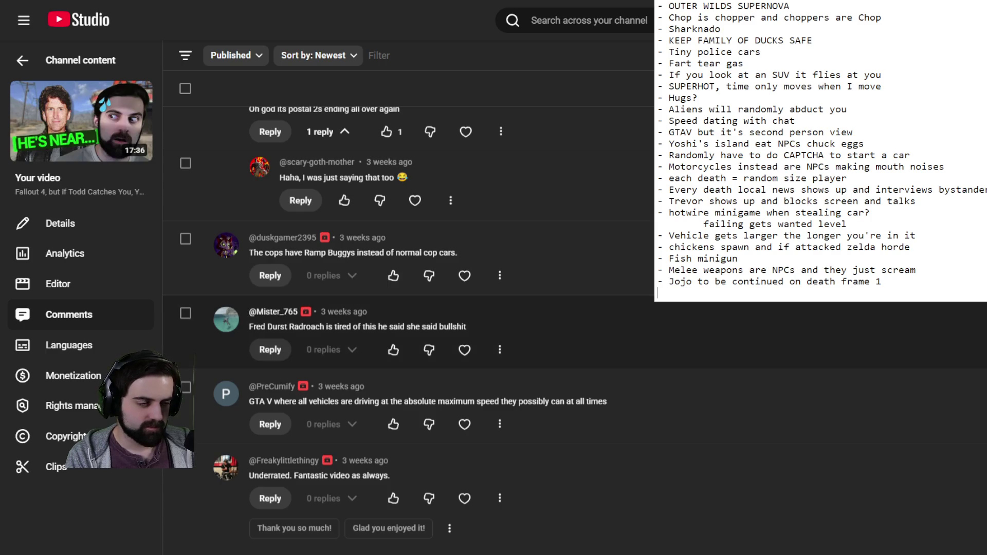
{"action": "scroll", "coordinate": [406, 360], "scroll_direction": "down", "scroll_amount": 2}
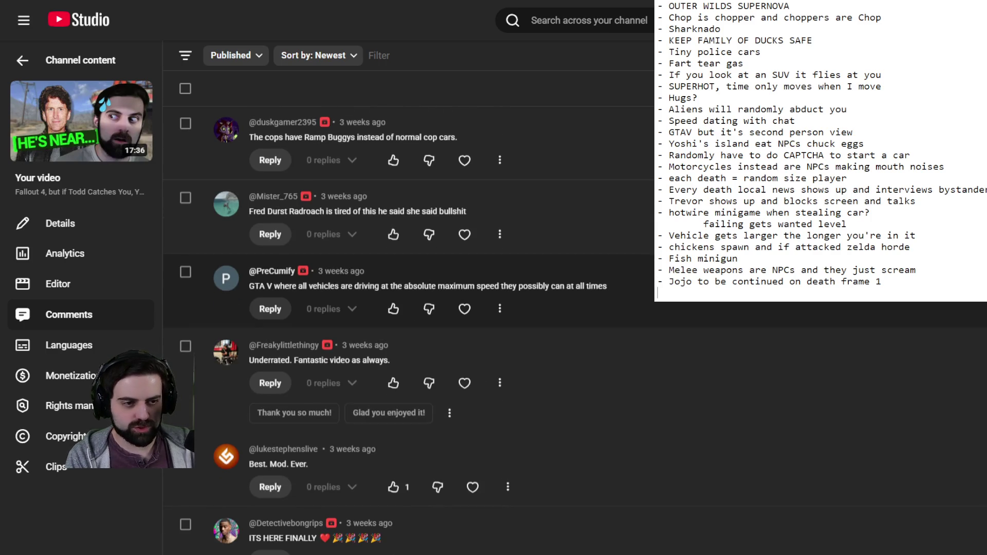
{"action": "scroll", "coordinate": [407, 288], "scroll_direction": "down", "scroll_amount": 6}
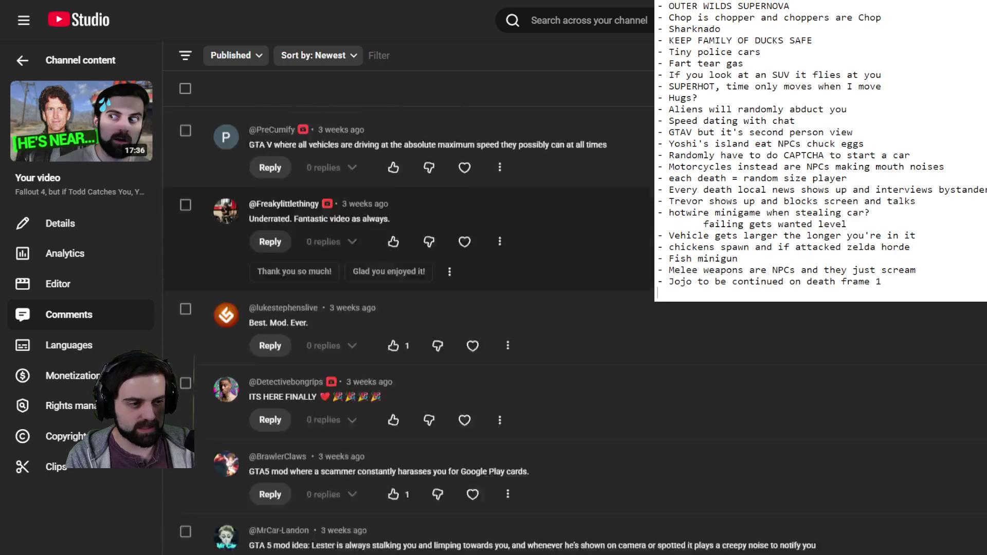
{"action": "scroll", "coordinate": [407, 308], "scroll_direction": "down", "scroll_amount": 1}
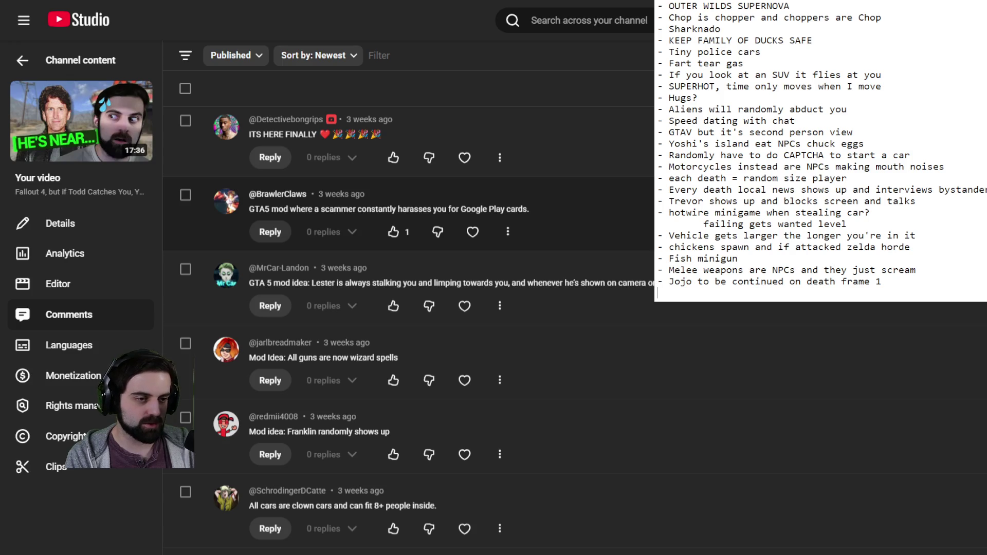
{"action": "scroll", "coordinate": [409, 329], "scroll_direction": "down", "scroll_amount": 3}
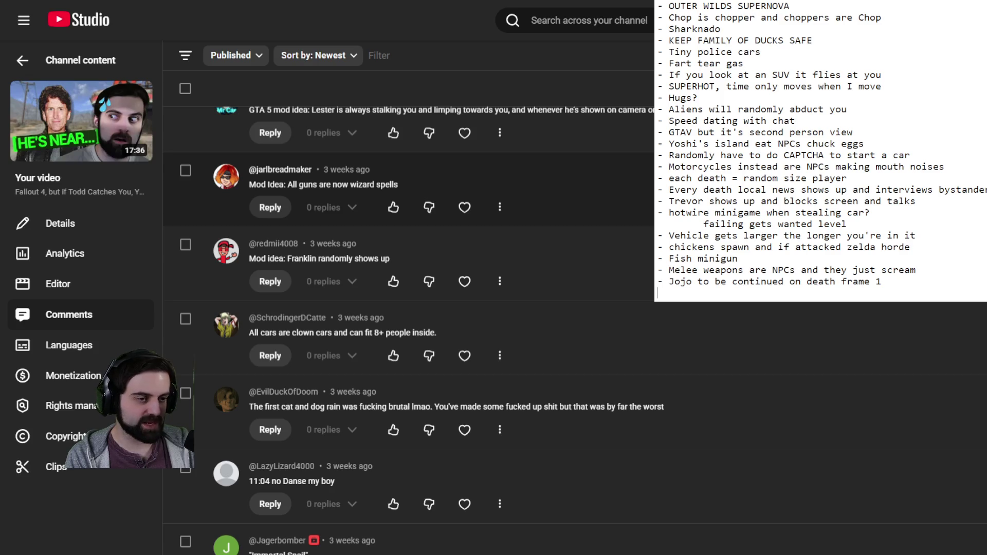
{"action": "scroll", "coordinate": [409, 329], "scroll_direction": "down", "scroll_amount": 3}
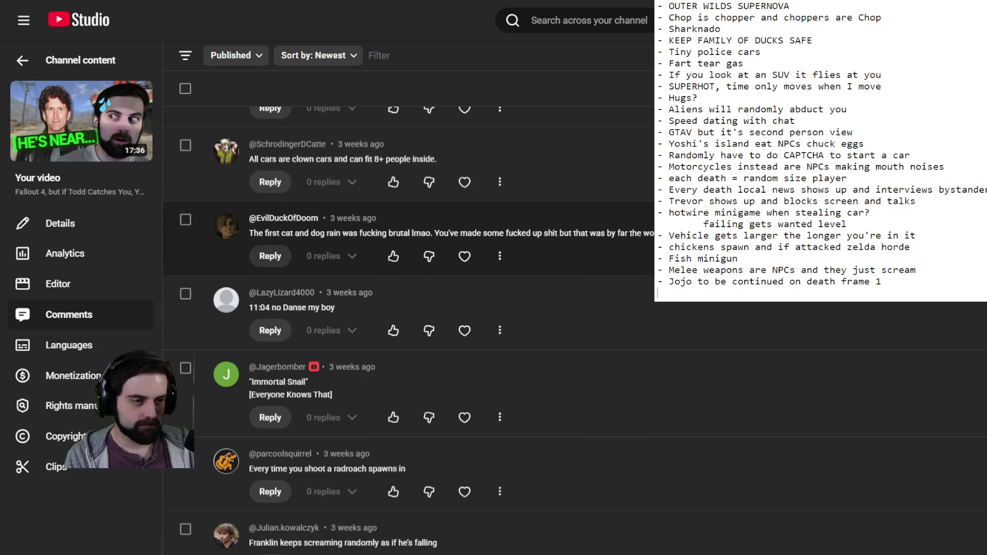
{"action": "scroll", "coordinate": [409, 329], "scroll_direction": "down", "scroll_amount": 4}
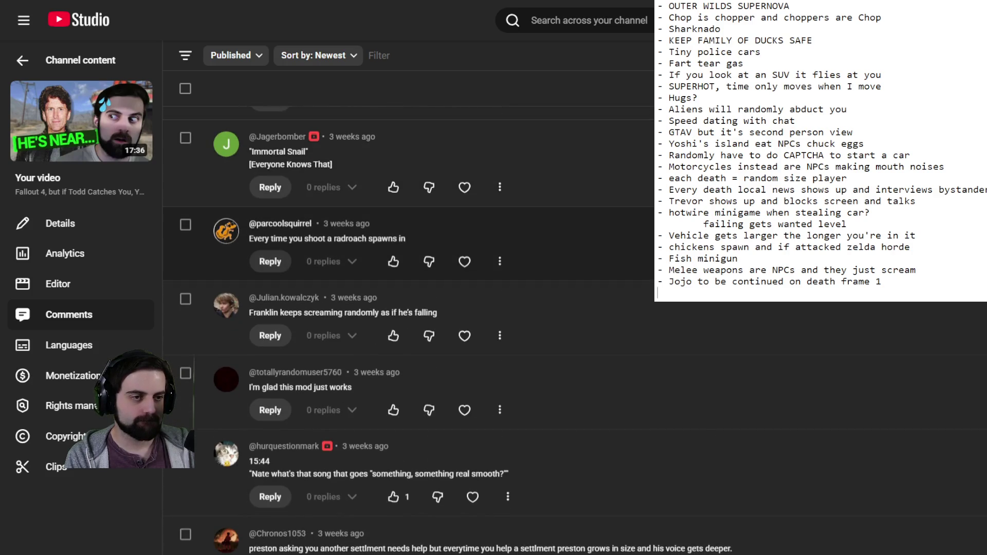
{"action": "scroll", "coordinate": [409, 330], "scroll_direction": "down", "scroll_amount": 3}
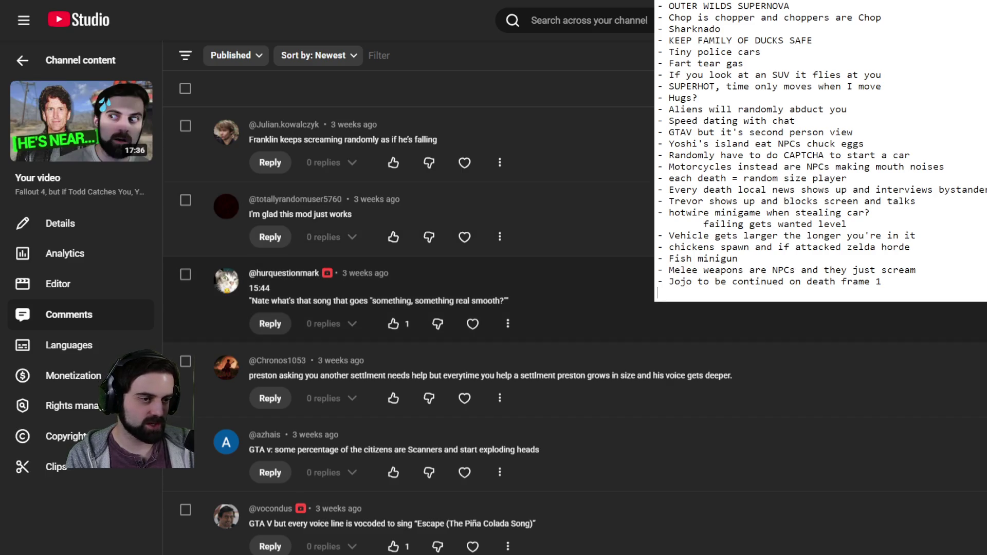
{"action": "scroll", "coordinate": [408, 329], "scroll_direction": "down", "scroll_amount": 2}
{"action": "scroll", "coordinate": [408, 329], "scroll_direction": "down", "scroll_amount": 1}
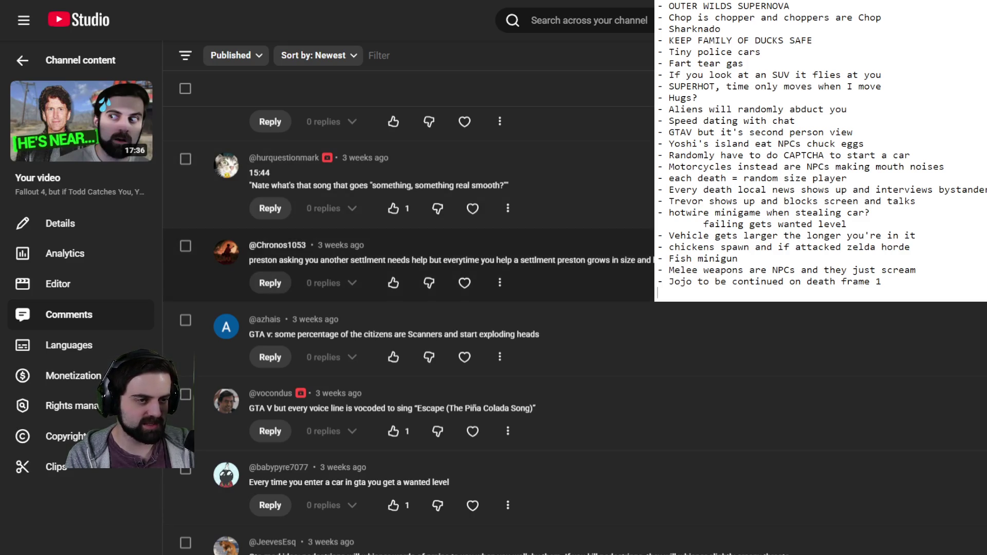
{"action": "scroll", "coordinate": [409, 258], "scroll_direction": "down", "scroll_amount": 3}
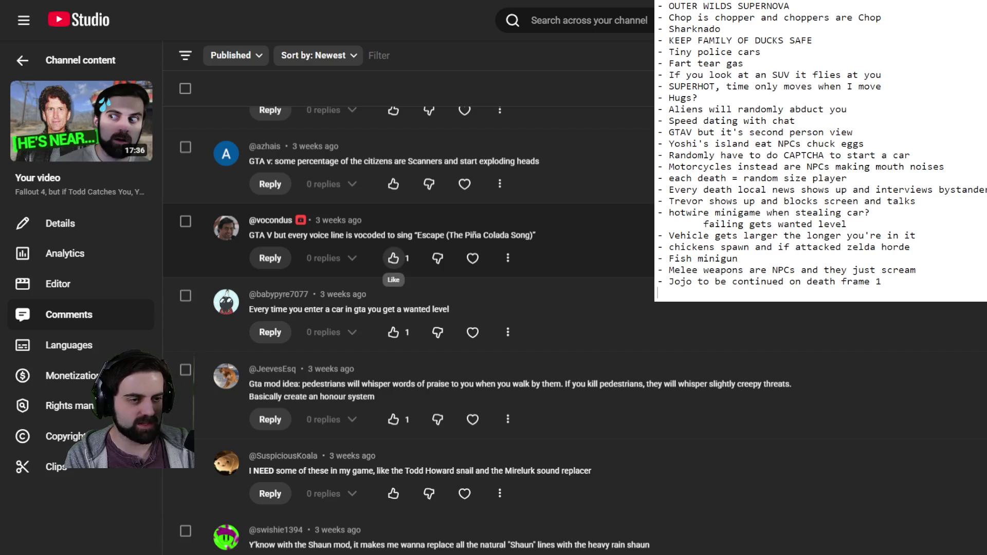
{"action": "scroll", "coordinate": [438, 361], "scroll_direction": "down", "scroll_amount": 1}
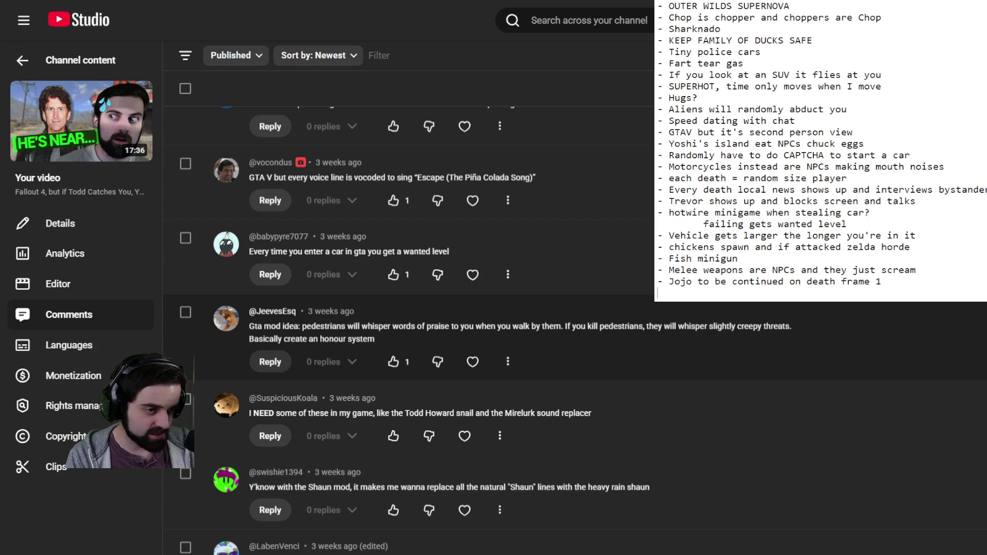
{"action": "scroll", "coordinate": [462, 329], "scroll_direction": "down", "scroll_amount": 5}
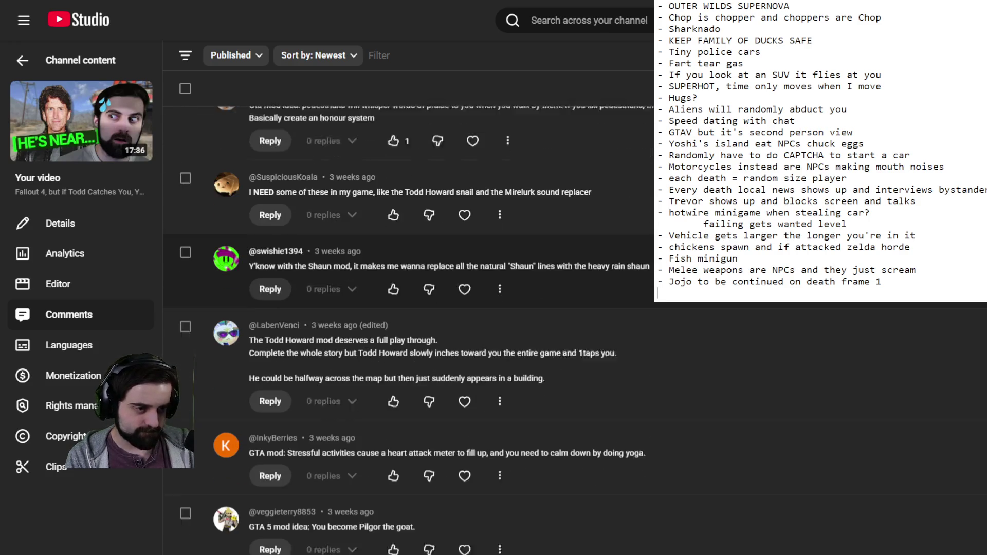
{"action": "scroll", "coordinate": [463, 329], "scroll_direction": "down", "scroll_amount": 3}
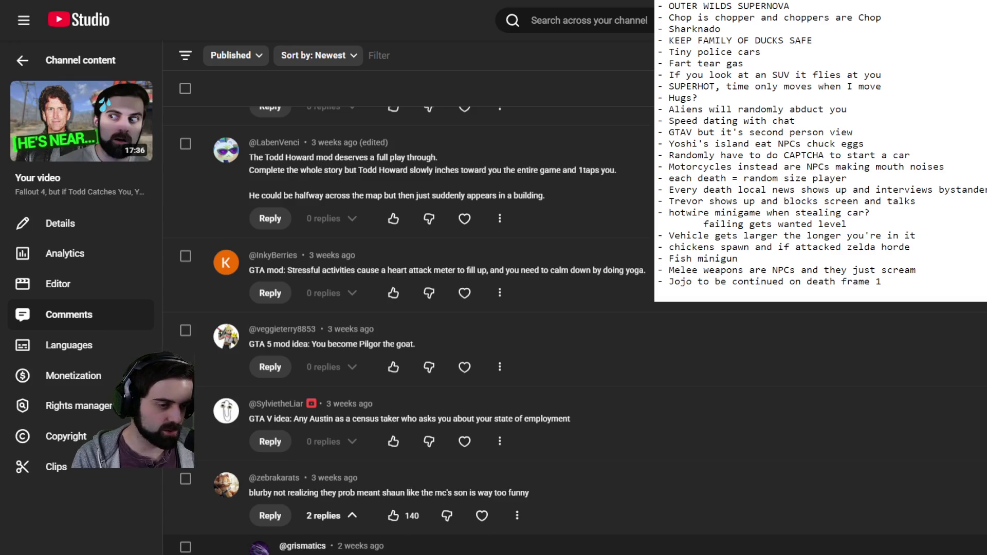
{"action": "scroll", "coordinate": [566, 385], "scroll_direction": "down", "scroll_amount": 2}
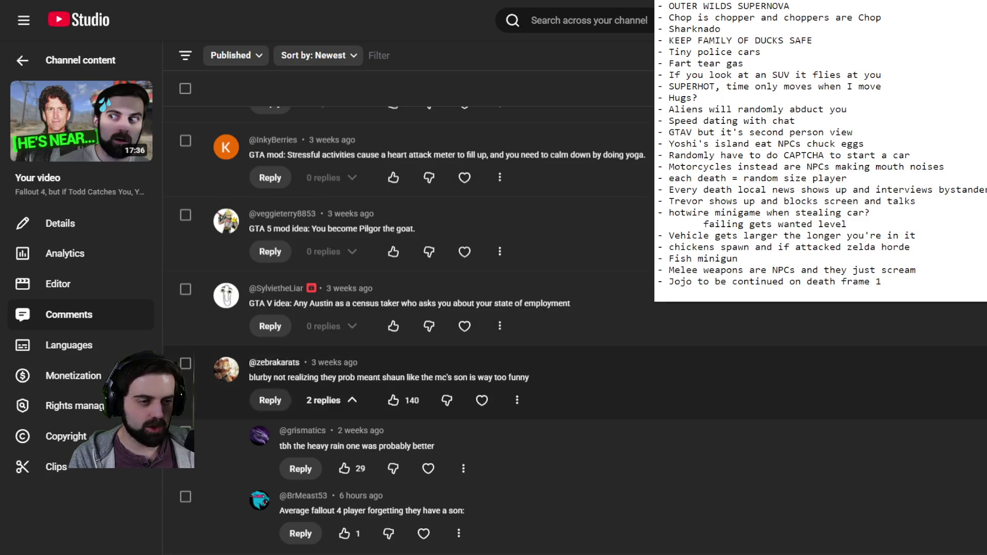
{"action": "scroll", "coordinate": [566, 360], "scroll_direction": "down", "scroll_amount": 3}
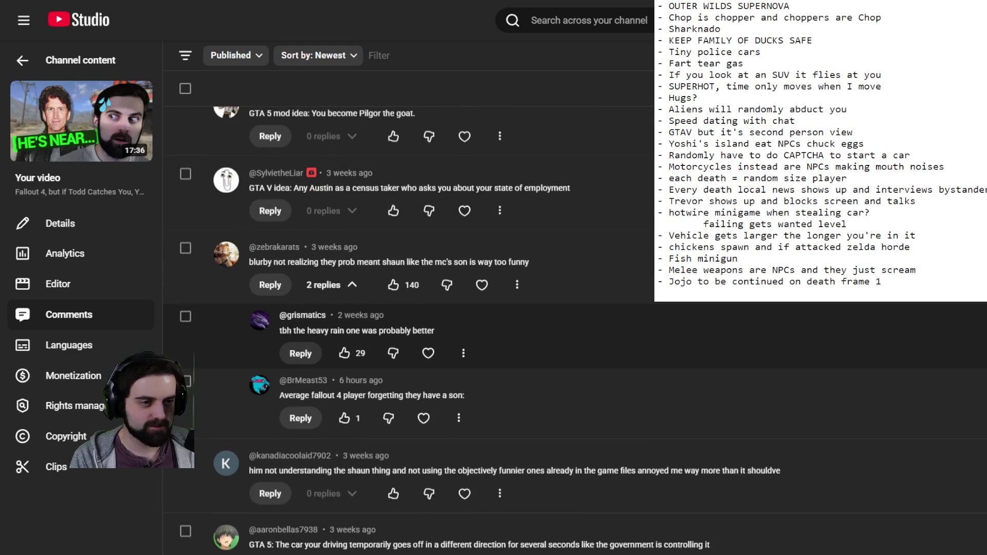
{"action": "scroll", "coordinate": [566, 360], "scroll_direction": "down", "scroll_amount": 4}
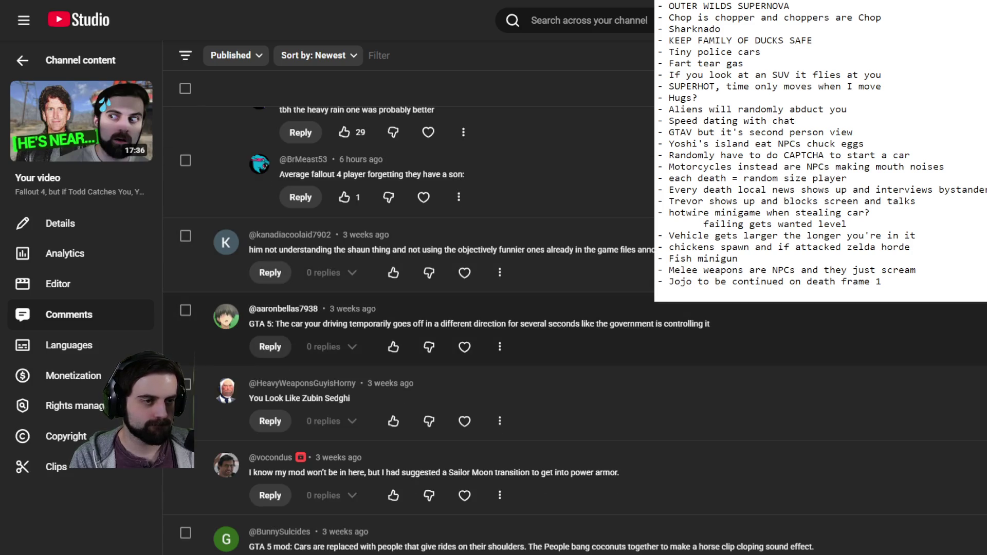
{"action": "scroll", "coordinate": [566, 360], "scroll_direction": "up", "scroll_amount": 3}
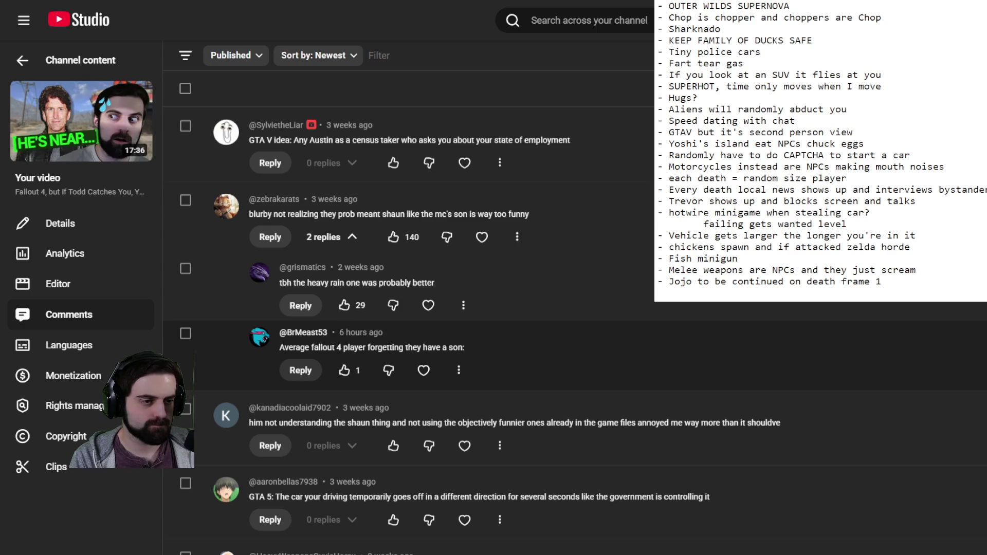
{"action": "scroll", "coordinate": [566, 388], "scroll_direction": "down", "scroll_amount": 4}
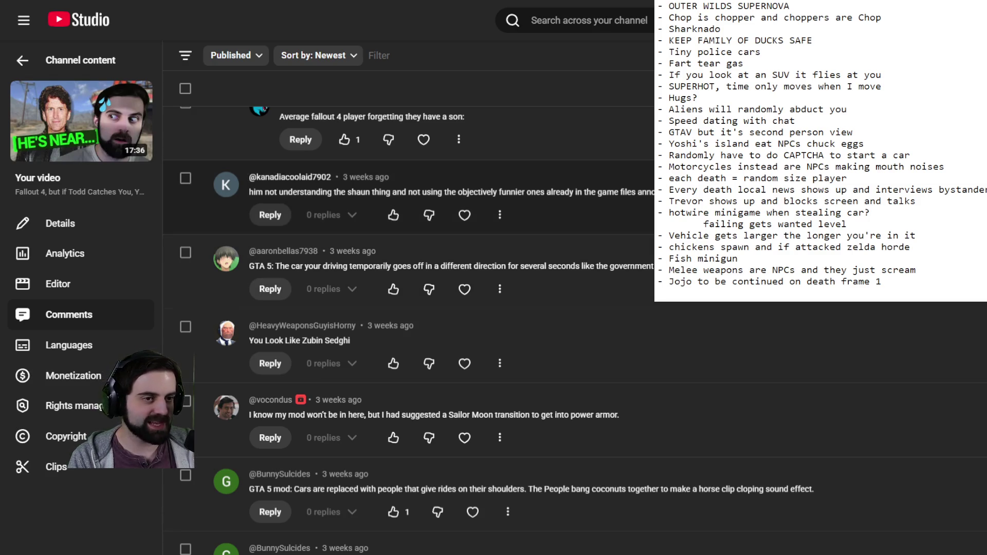
{"action": "scroll", "coordinate": [412, 335], "scroll_direction": "up", "scroll_amount": 5}
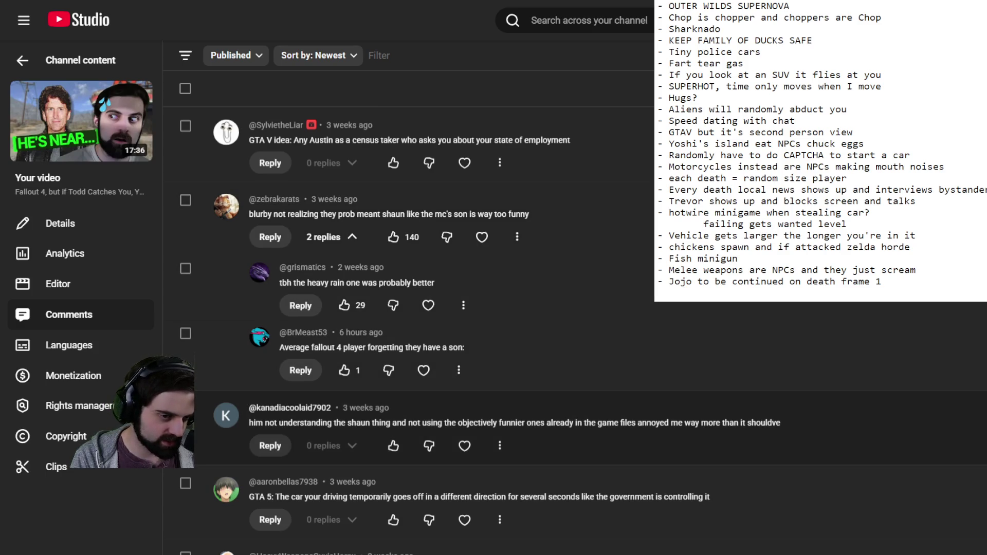
{"action": "scroll", "coordinate": [463, 427], "scroll_direction": "down", "scroll_amount": 5}
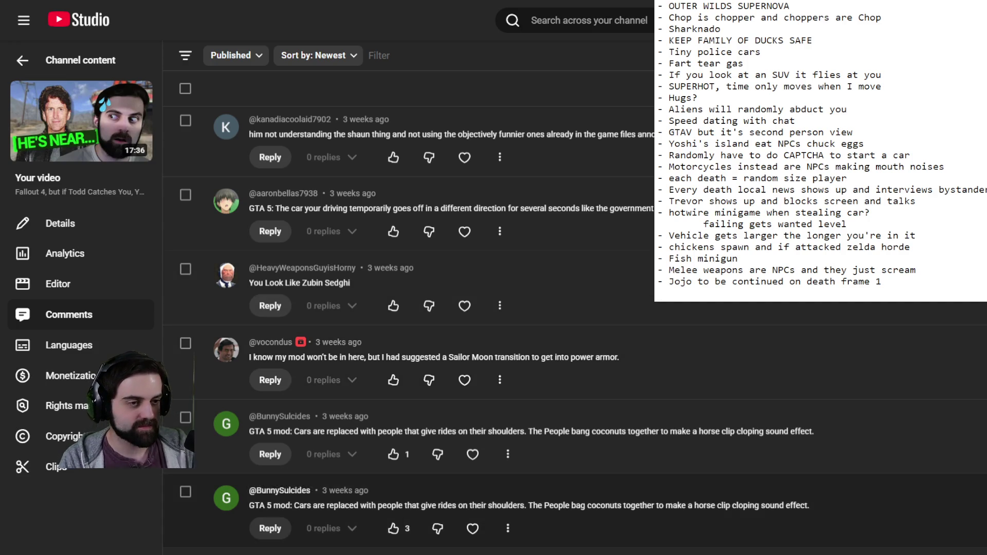
{"action": "scroll", "coordinate": [463, 335], "scroll_direction": "down", "scroll_amount": 2}
{"action": "scroll", "coordinate": [463, 334], "scroll_direction": "down", "scroll_amount": 1}
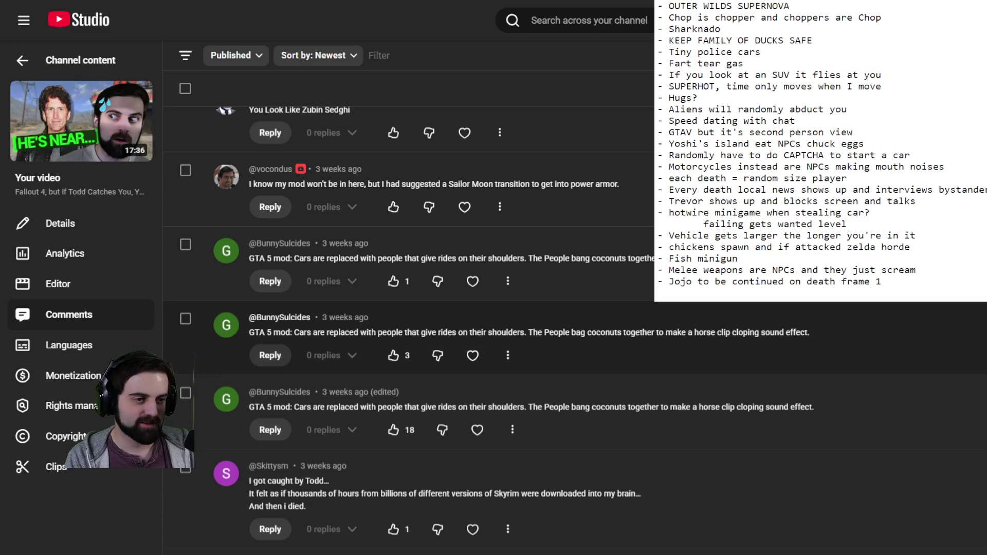
{"action": "scroll", "coordinate": [489, 329], "scroll_direction": "down", "scroll_amount": 2}
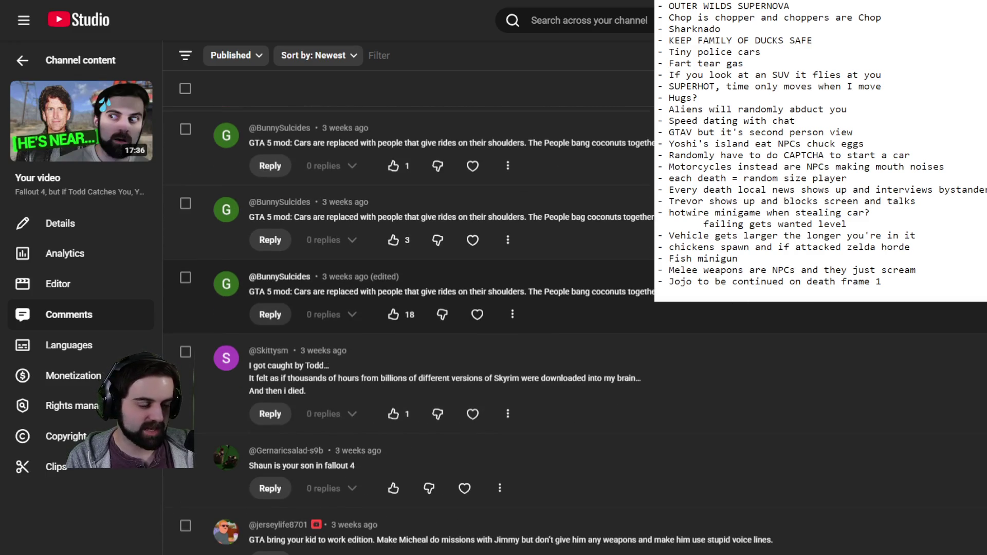
{"action": "scroll", "coordinate": [488, 329], "scroll_direction": "down", "scroll_amount": 2}
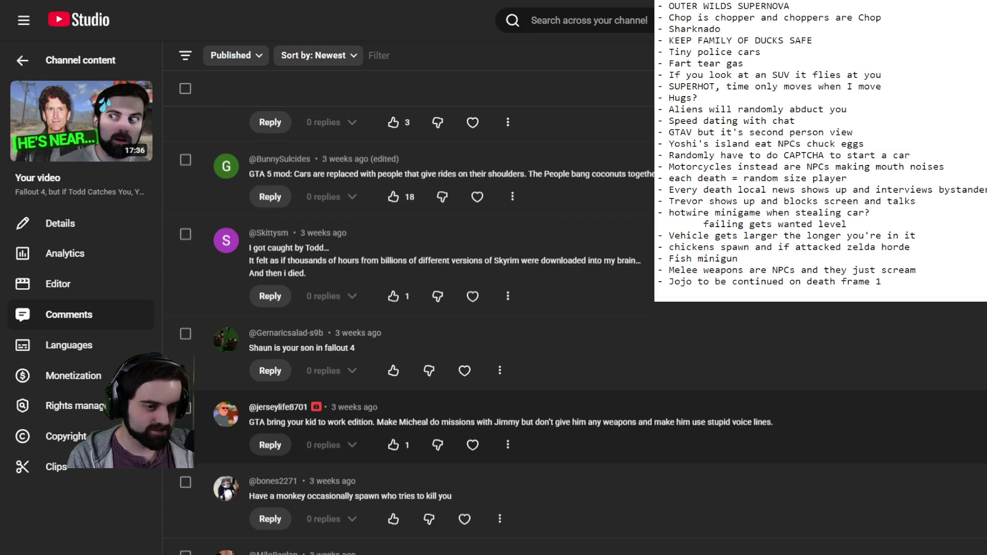
{"action": "scroll", "coordinate": [489, 443], "scroll_direction": "down", "scroll_amount": 5}
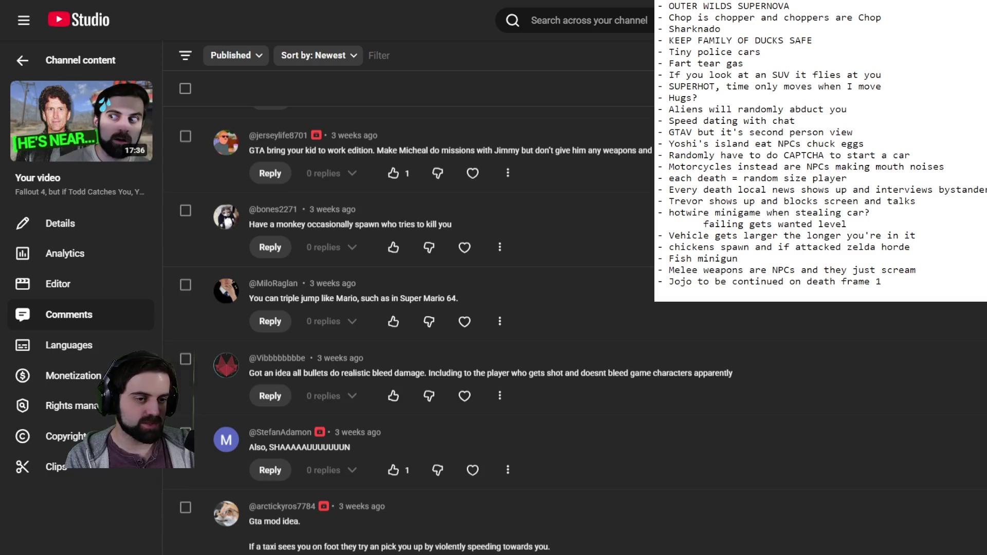
{"action": "scroll", "coordinate": [489, 329], "scroll_direction": "down", "scroll_amount": 4}
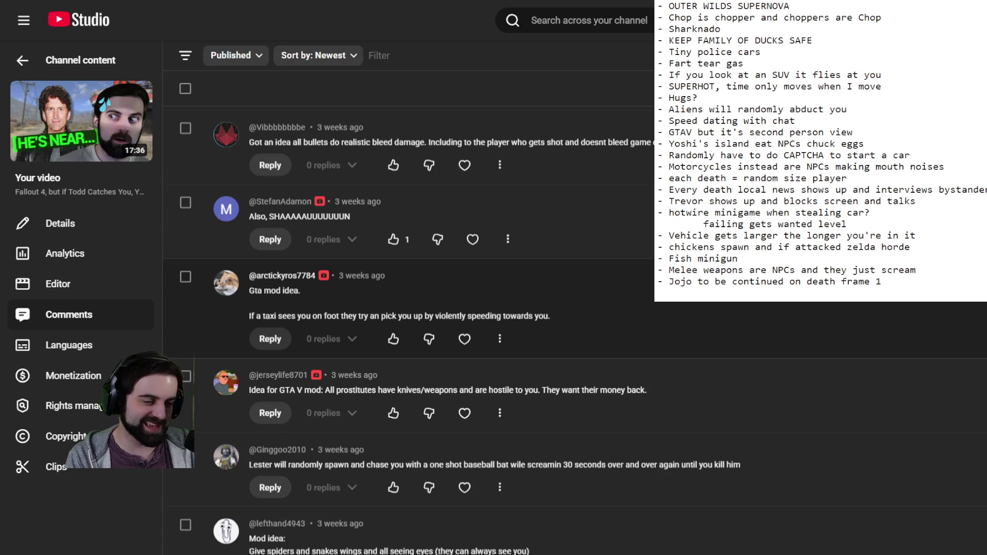
{"action": "scroll", "coordinate": [488, 329], "scroll_direction": "down", "scroll_amount": 3}
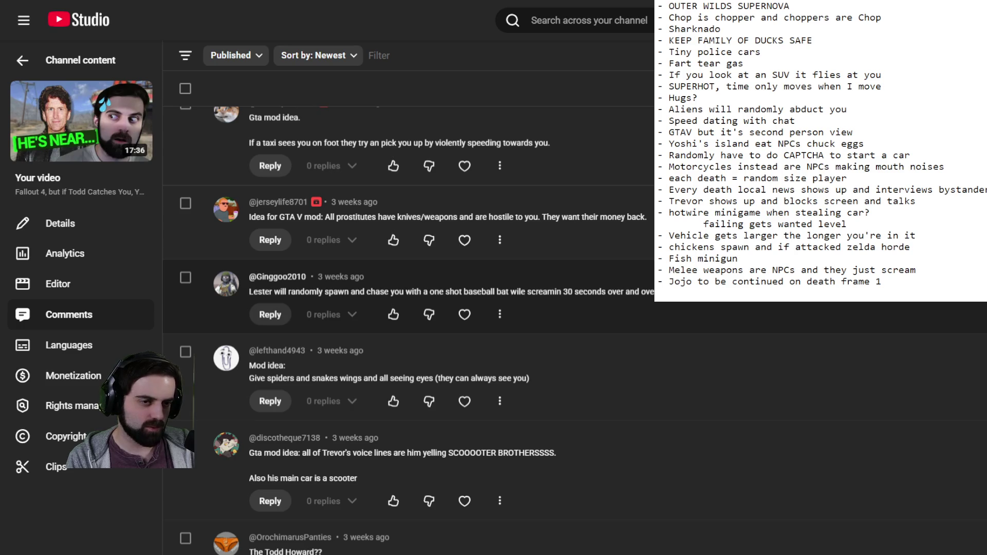
{"action": "scroll", "coordinate": [411, 329], "scroll_direction": "down", "scroll_amount": 1}
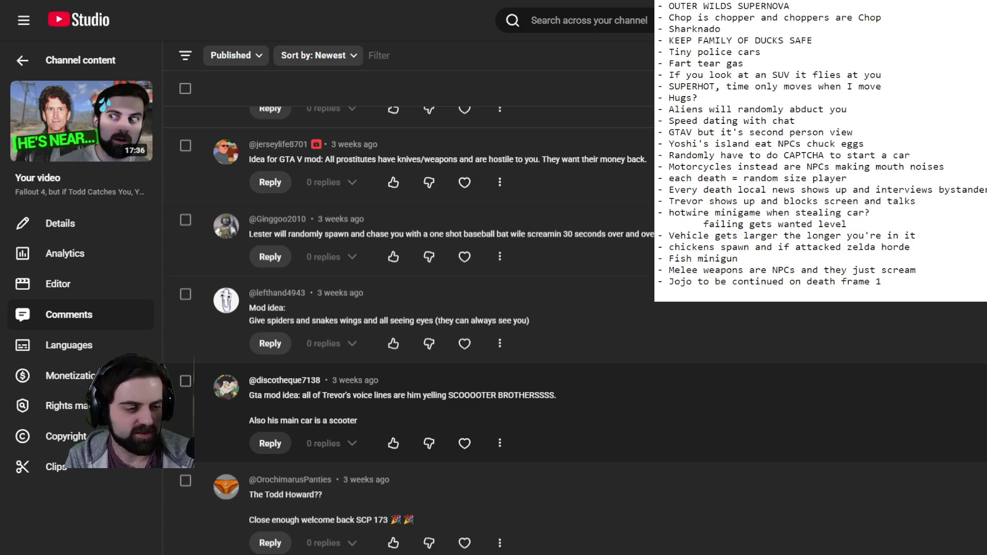
{"action": "scroll", "coordinate": [494, 411], "scroll_direction": "down", "scroll_amount": 3}
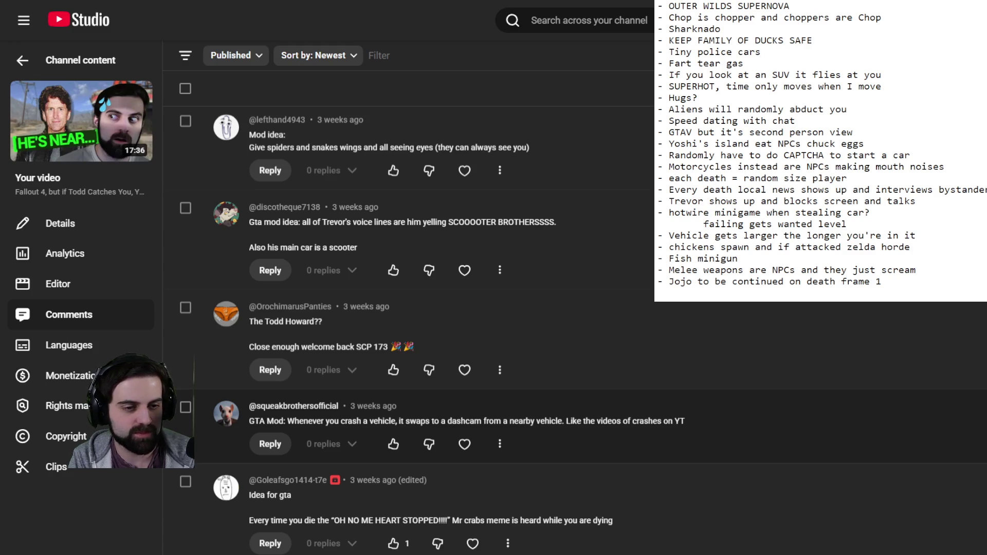
{"action": "scroll", "coordinate": [409, 329], "scroll_direction": "down", "scroll_amount": 3}
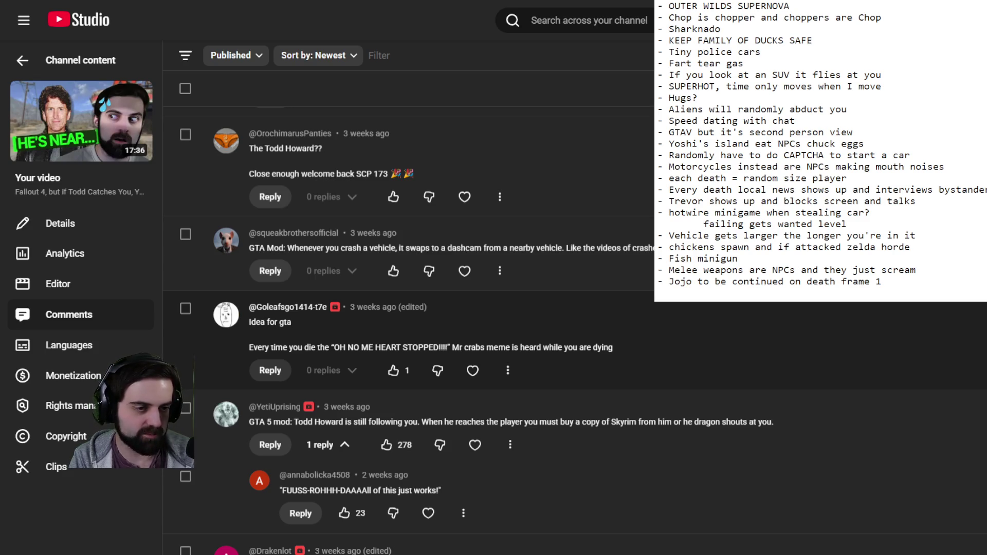
{"action": "scroll", "coordinate": [409, 329], "scroll_direction": "down", "scroll_amount": 1}
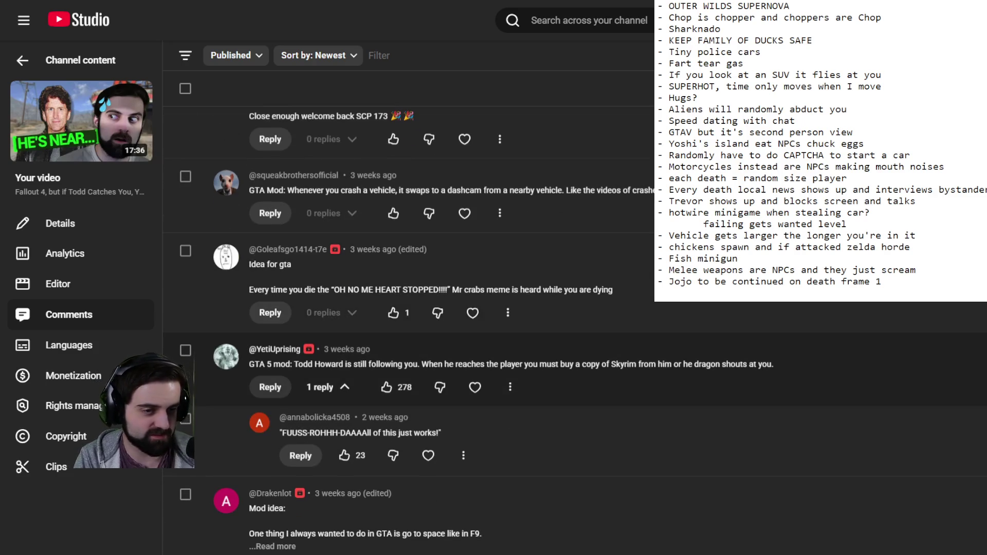
{"action": "scroll", "coordinate": [409, 329], "scroll_direction": "down", "scroll_amount": 3}
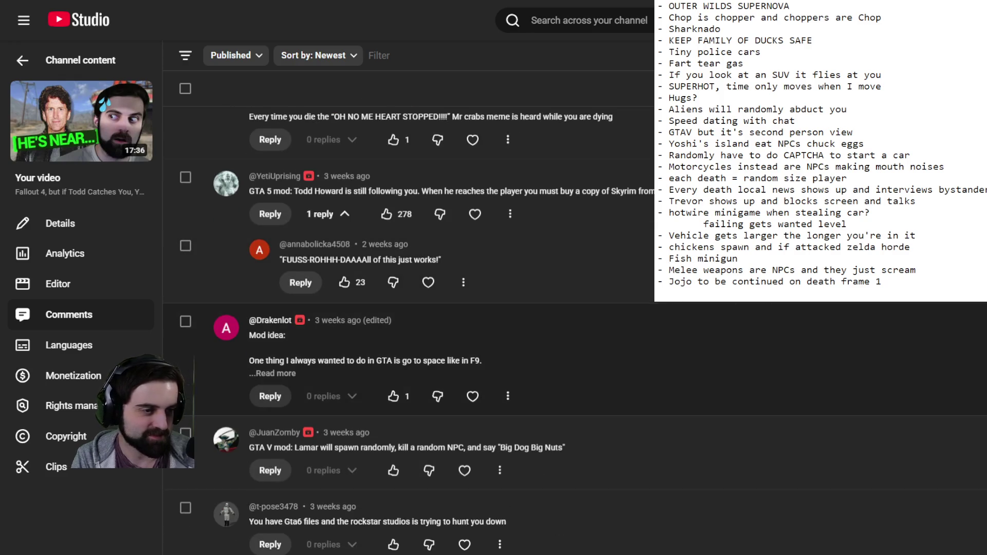
{"action": "left_click", "coordinate": [273, 374]}
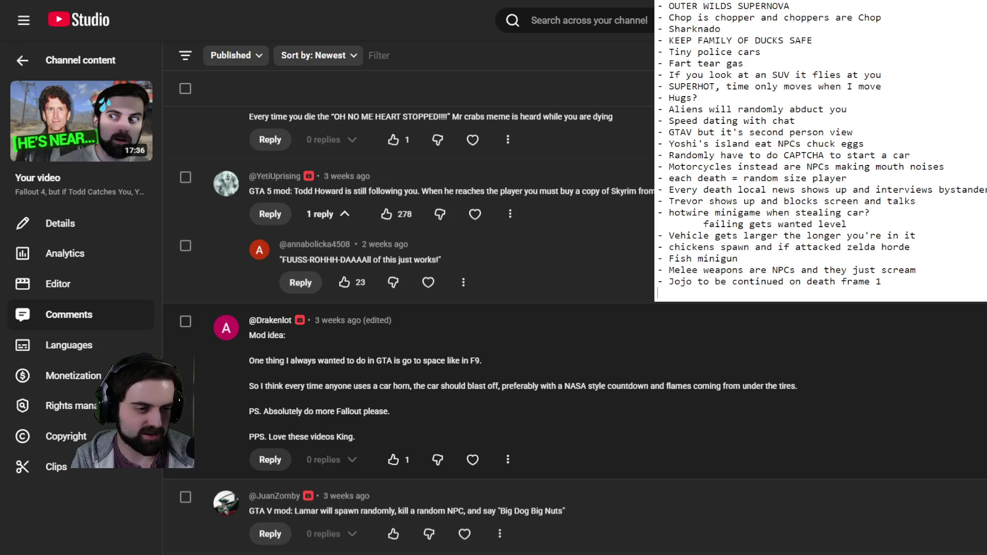
Scroll down to the Rockstar GTA 6 files and horse-noise car ideas
{"action": "scroll", "coordinate": [566, 329], "scroll_direction": "down", "scroll_amount": 2}
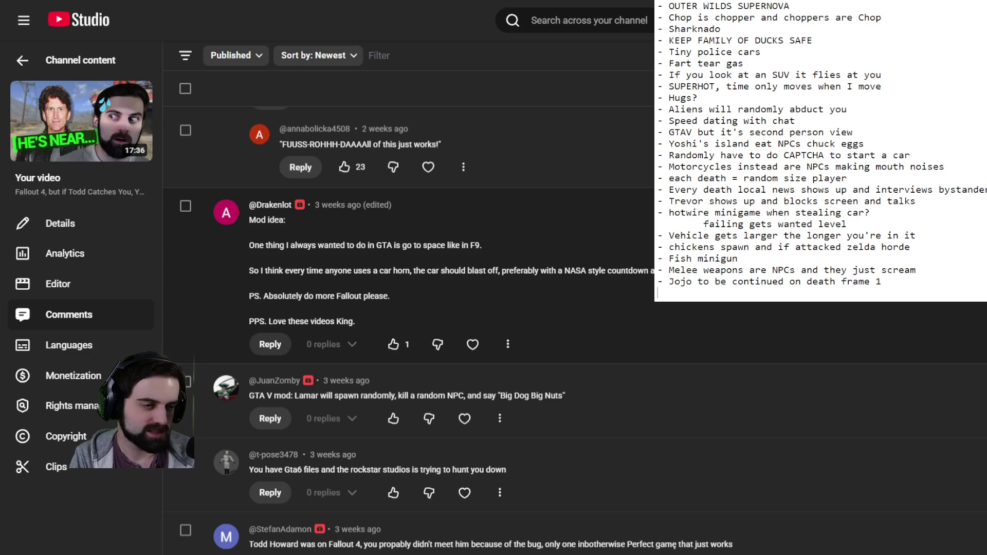
{"action": "scroll", "coordinate": [566, 329], "scroll_direction": "down", "scroll_amount": 2}
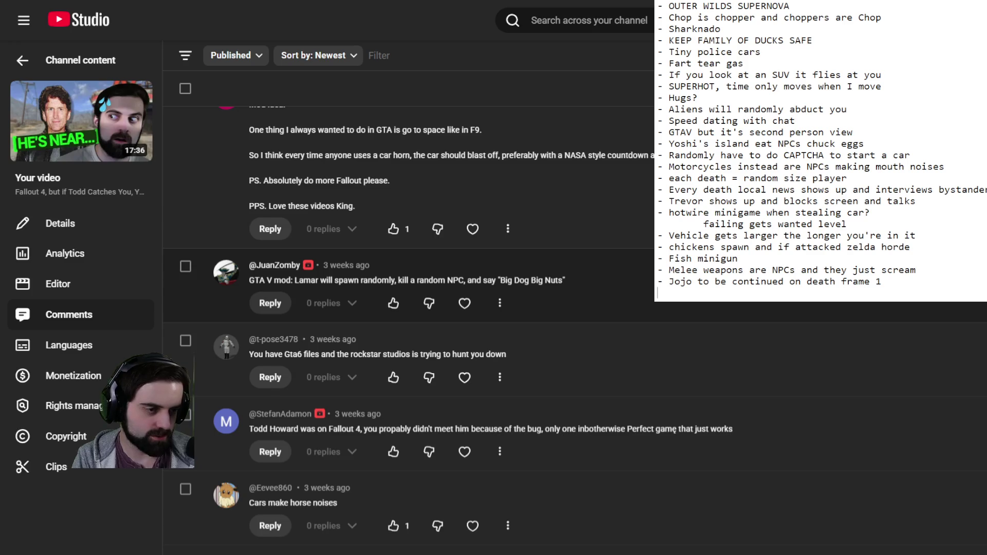
{"action": "scroll", "coordinate": [566, 330], "scroll_direction": "down", "scroll_amount": 1}
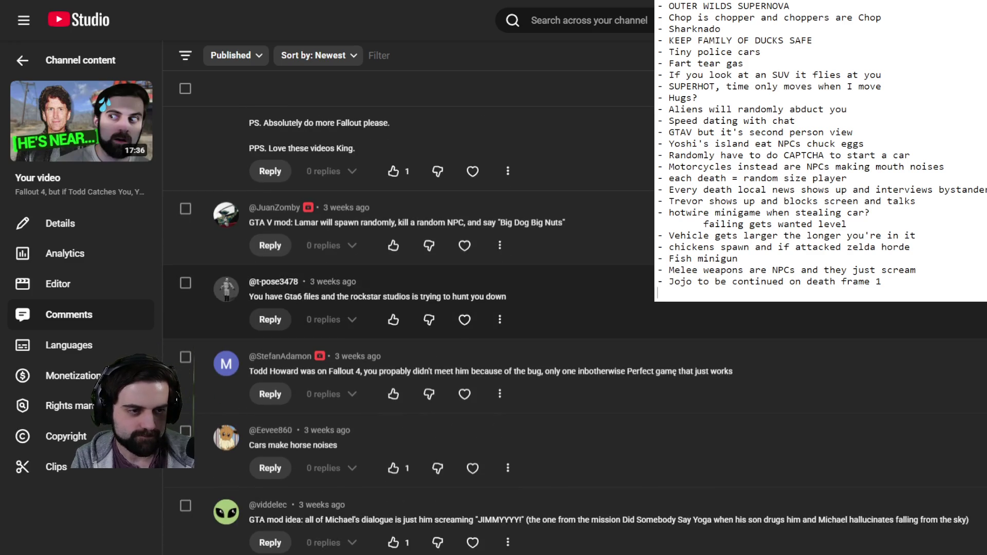
{"action": "scroll", "coordinate": [566, 329], "scroll_direction": "down", "scroll_amount": 2}
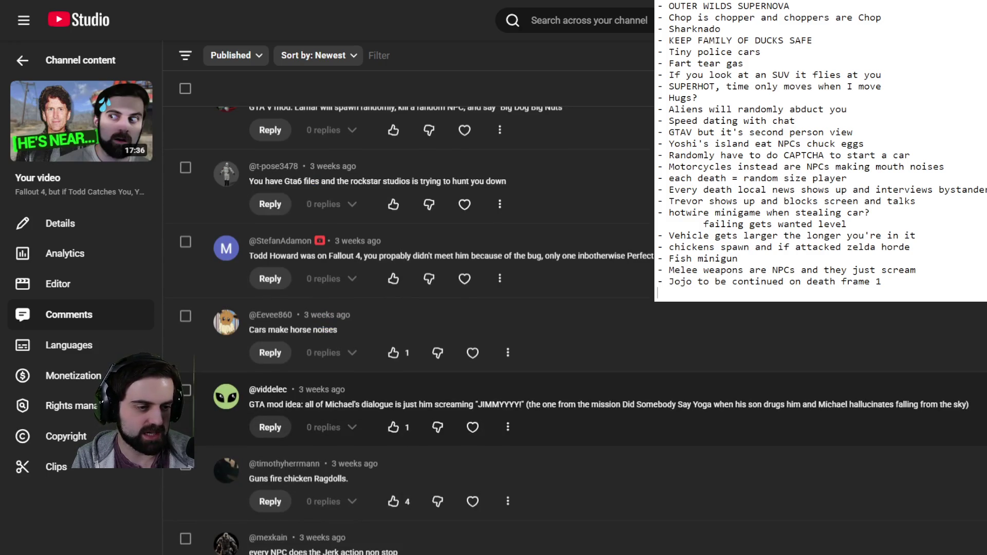
{"action": "scroll", "coordinate": [566, 329], "scroll_direction": "down", "scroll_amount": 3}
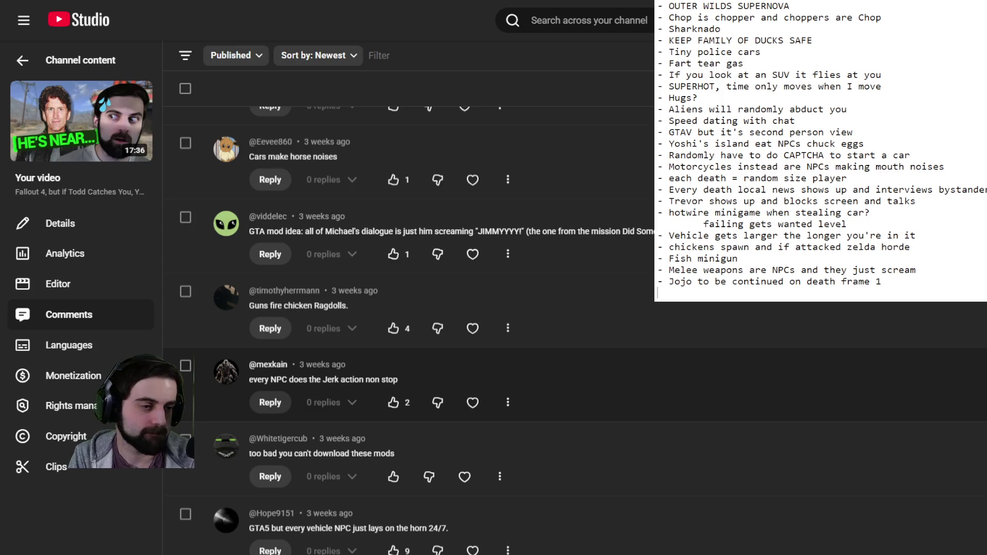
{"action": "scroll", "coordinate": [409, 329], "scroll_direction": "down", "scroll_amount": 2}
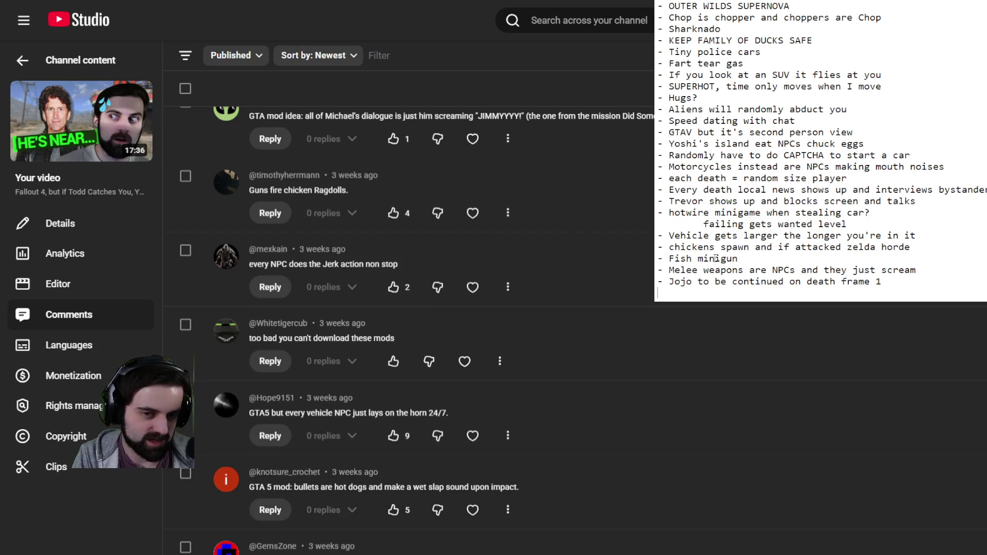
Add '- Bullets are hotdogs and wet slap sound' to the Notepad list and scroll the comments
{"action": "type", "text": "- Bullets are hotdogs and wet slap sound"}
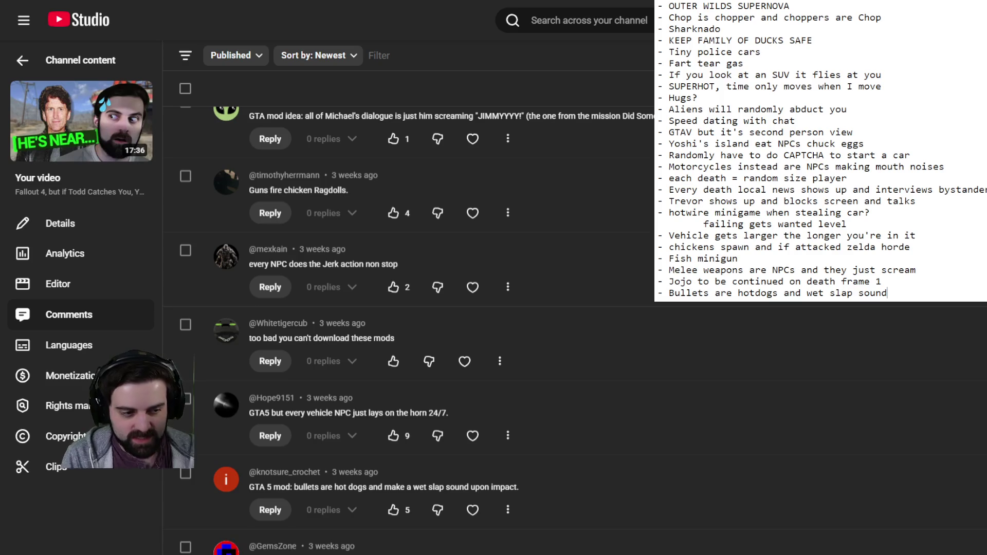
{"action": "scroll", "coordinate": [409, 329], "scroll_direction": "down", "scroll_amount": 3}
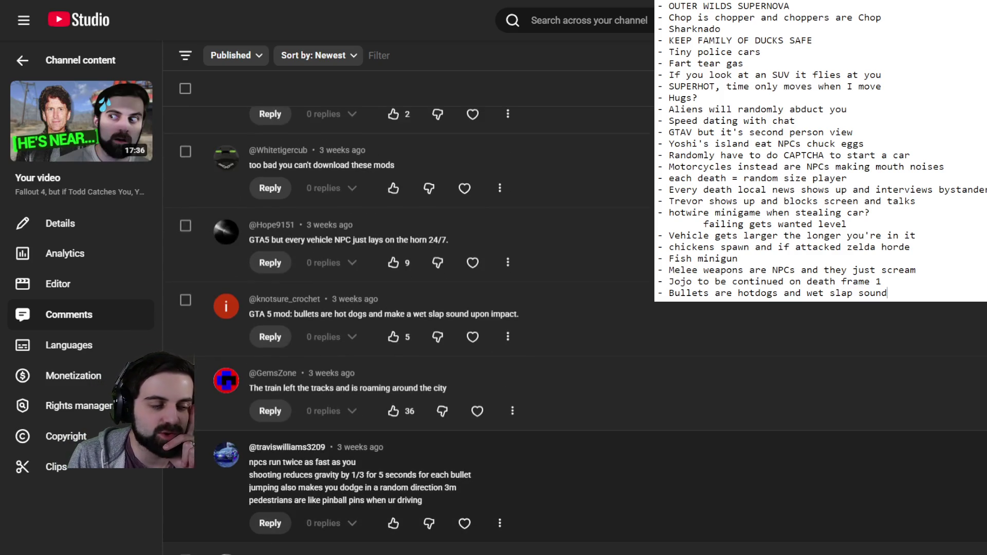
{"action": "scroll", "coordinate": [566, 329], "scroll_direction": "down", "scroll_amount": 2}
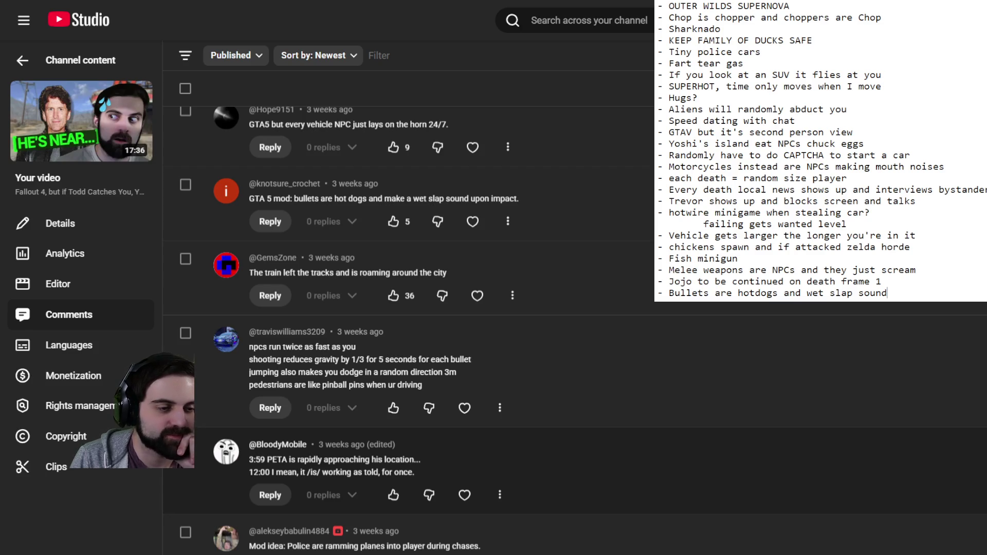
{"action": "scroll", "coordinate": [565, 329], "scroll_direction": "down", "scroll_amount": 4}
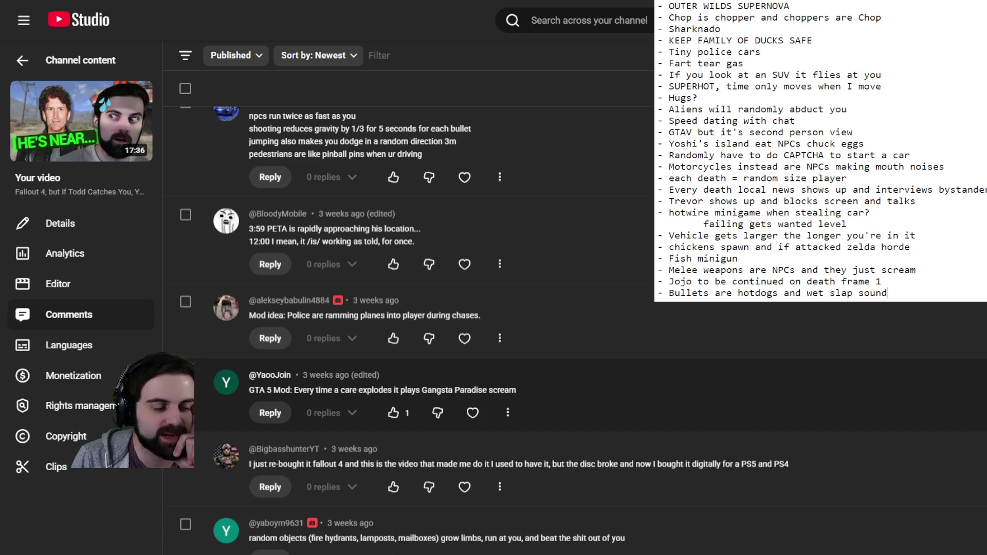
{"action": "scroll", "coordinate": [324, 446], "scroll_direction": "down", "scroll_amount": 2}
Show the 2 replies on the living-objects comment, then add '- Bullets make you drunk instead of killing'
{"action": "left_click", "coordinate": [324, 446]}
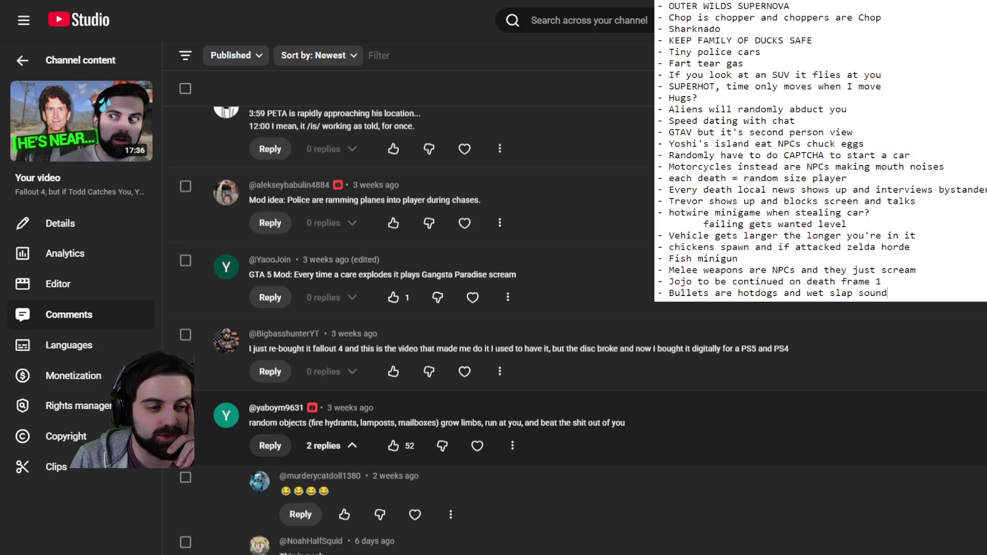
{"action": "scroll", "coordinate": [411, 329], "scroll_direction": "down", "scroll_amount": 5}
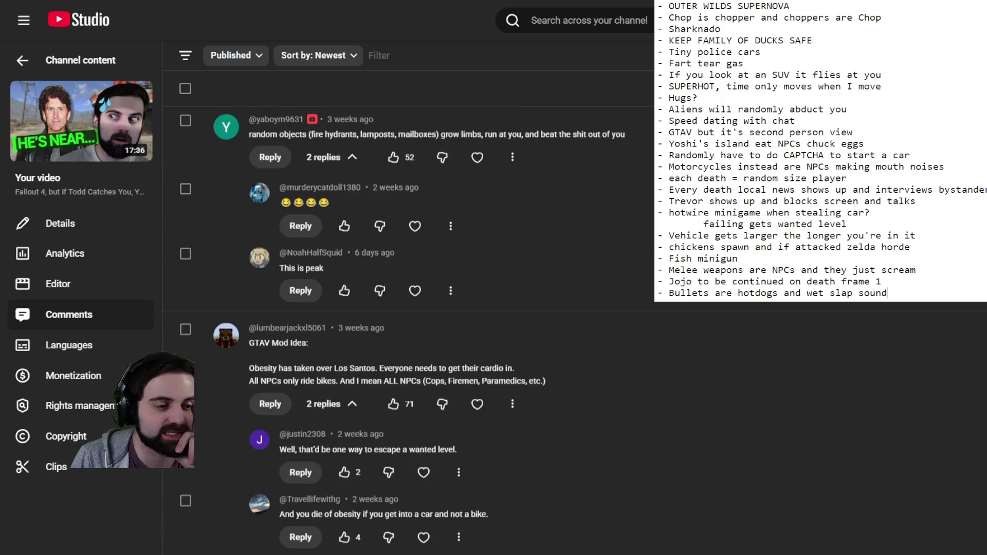
{"action": "scroll", "coordinate": [514, 391], "scroll_direction": "up", "scroll_amount": 2}
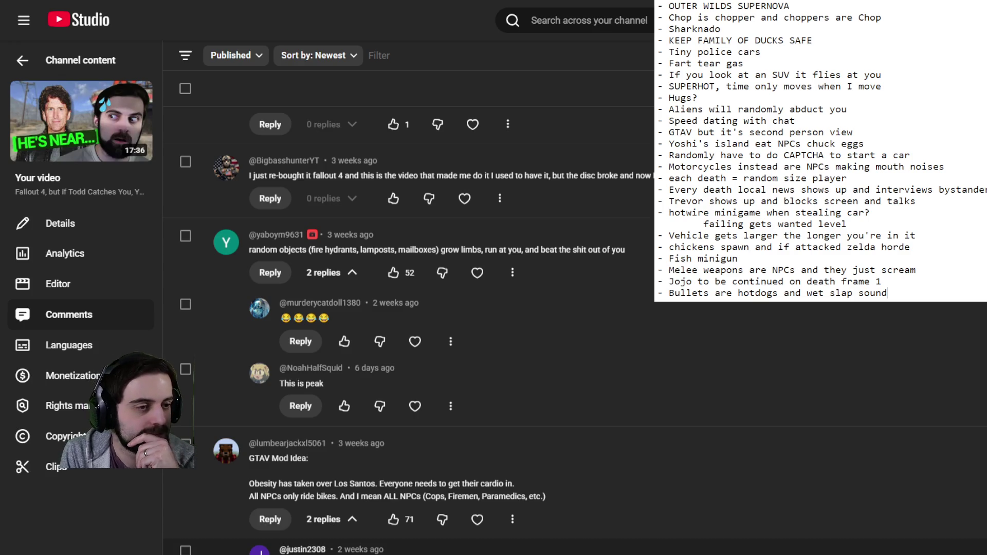
{"action": "scroll", "coordinate": [513, 440], "scroll_direction": "down", "scroll_amount": 5}
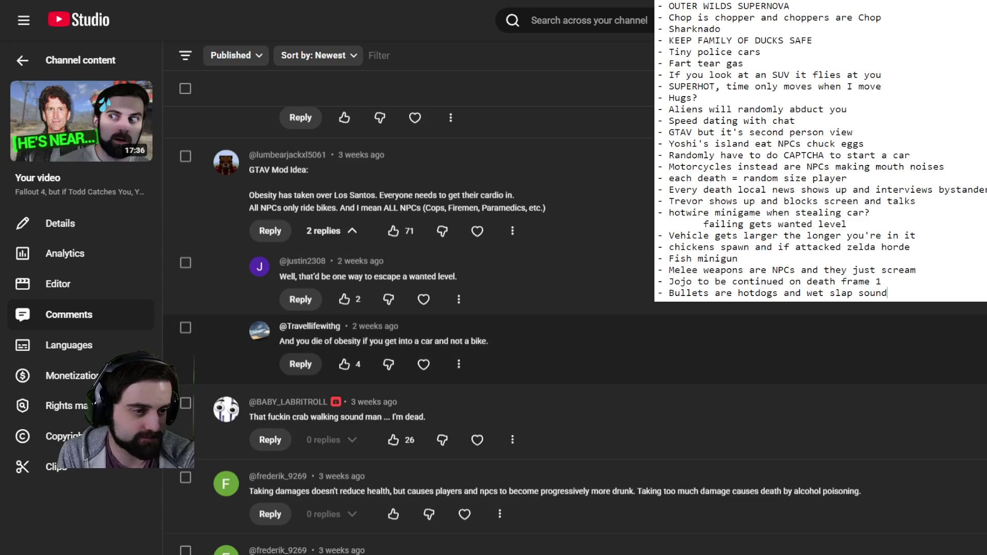
{"action": "scroll", "coordinate": [512, 440], "scroll_direction": "down", "scroll_amount": 3}
{"action": "scroll", "coordinate": [576, 331], "scroll_direction": "up", "scroll_amount": 1}
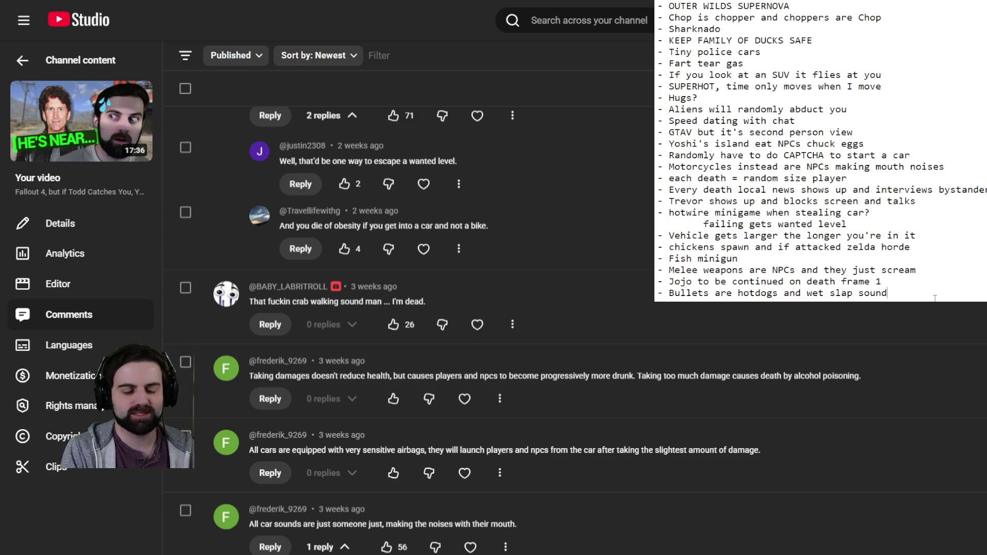
{"action": "key", "text": "Return"}
{"action": "type", "text": "- "}
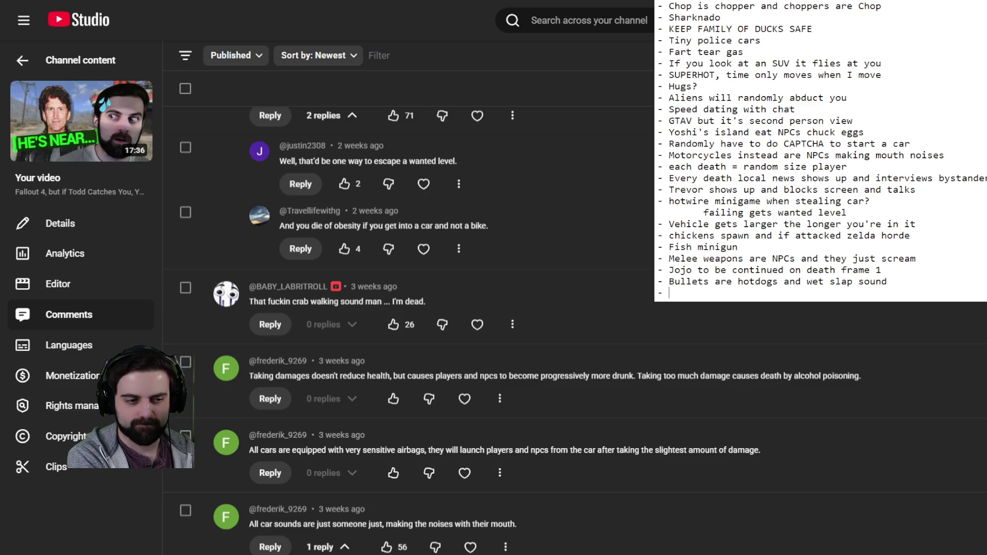
{"action": "type", "text": "Bul"}
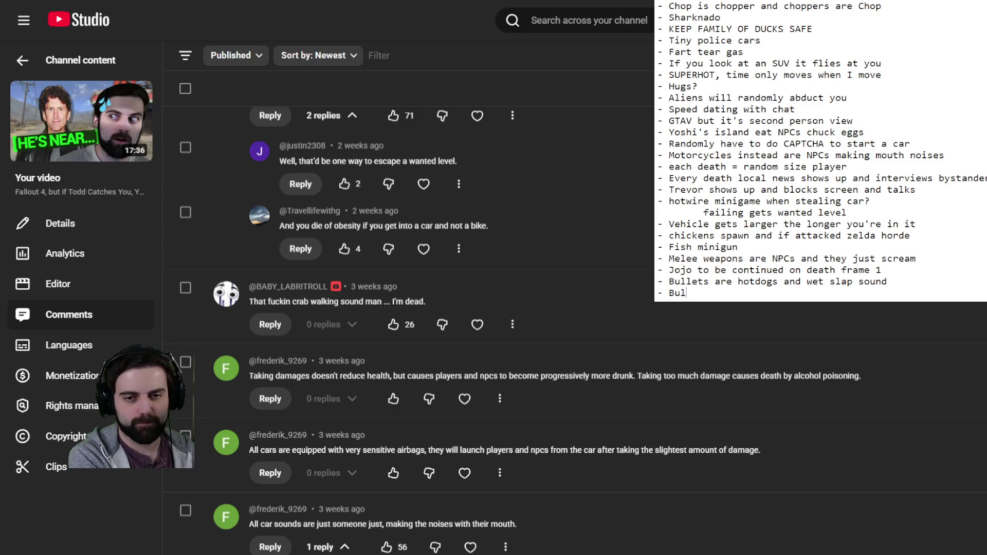
{"action": "type", "text": "lets make you drunk "}
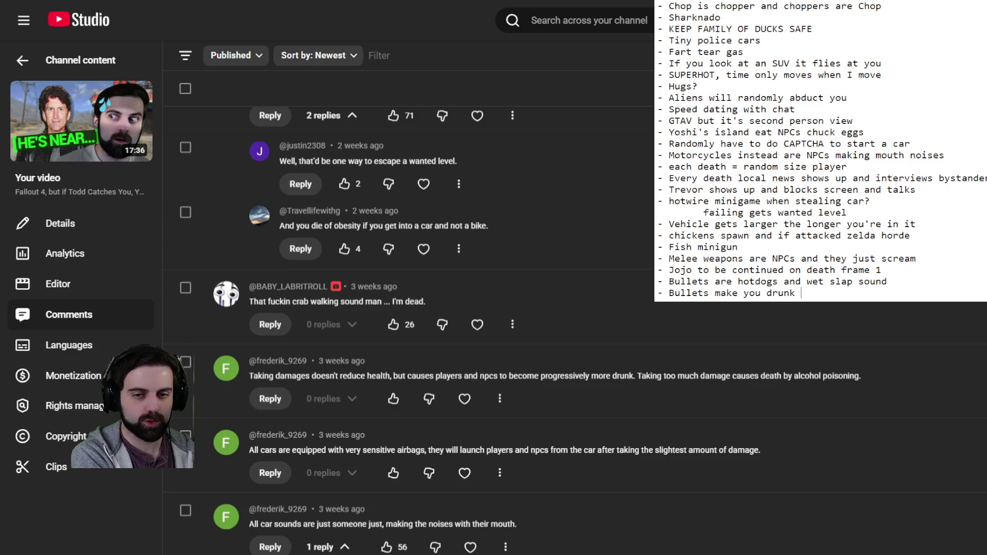
{"action": "type", "text": "instead of killing"}
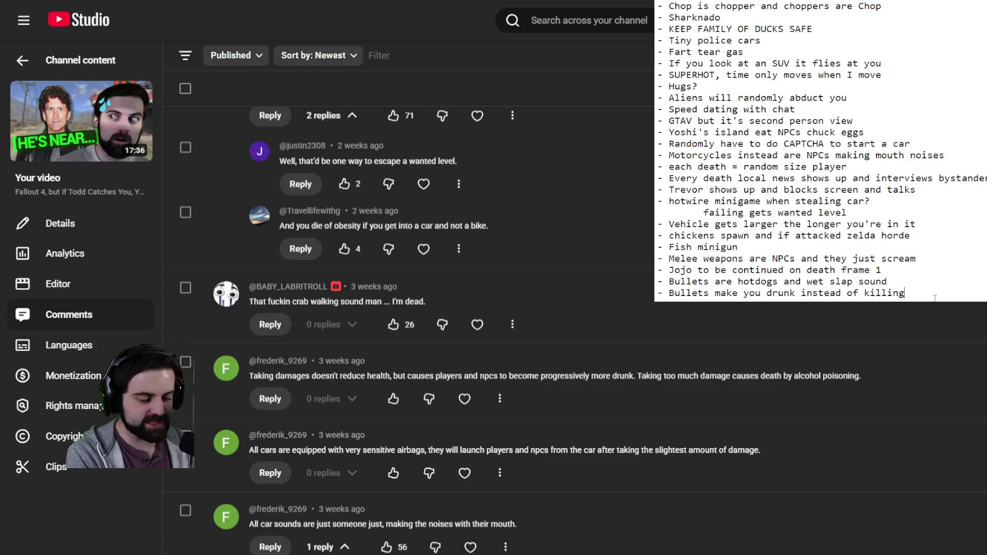
Start a fresh line below 'Bullets make you drunk instead of killing' in the list
{"action": "key", "text": "Return"}
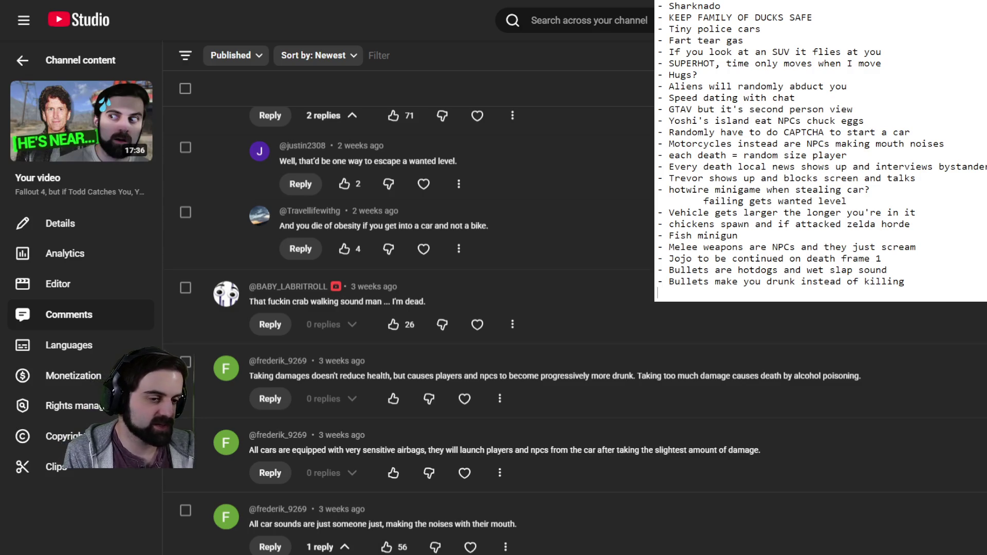
{"action": "scroll", "coordinate": [411, 329], "scroll_direction": "down", "scroll_amount": 9}
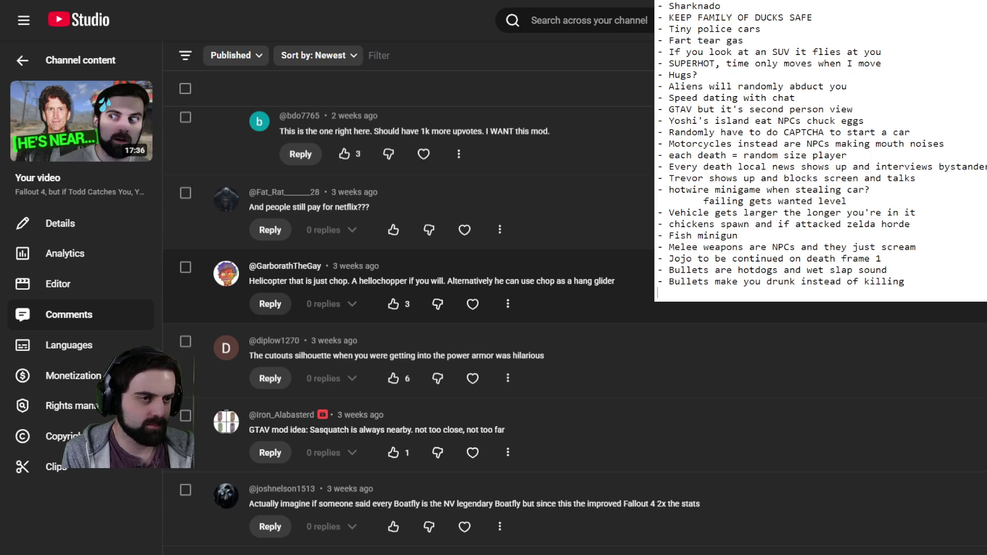
{"action": "scroll", "coordinate": [406, 329], "scroll_direction": "up", "scroll_amount": 3}
{"action": "scroll", "coordinate": [407, 330], "scroll_direction": "down", "scroll_amount": 3}
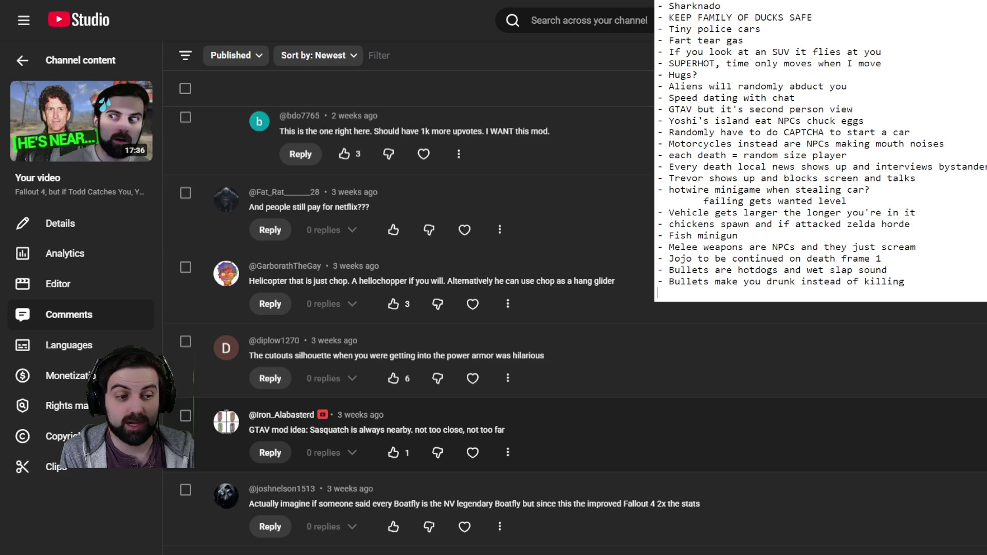
{"action": "scroll", "coordinate": [566, 401], "scroll_direction": "down", "scroll_amount": 2}
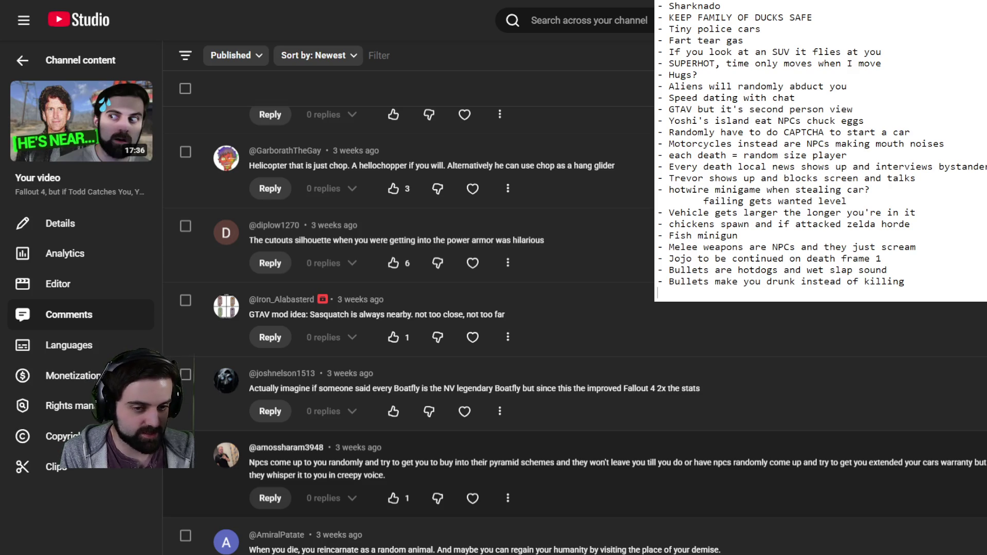
{"action": "scroll", "coordinate": [566, 390], "scroll_direction": "down", "scroll_amount": 3}
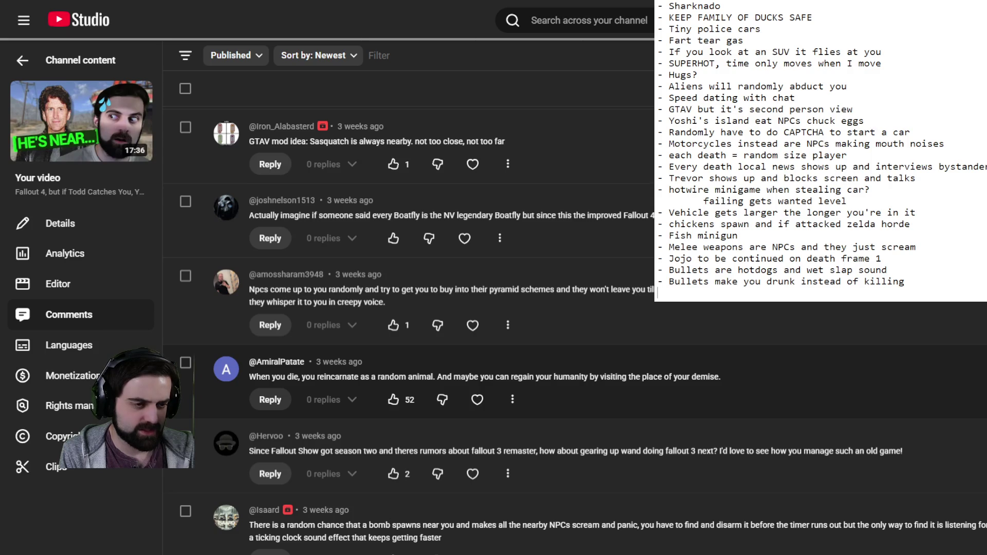
{"action": "scroll", "coordinate": [393, 383], "scroll_direction": "down", "scroll_amount": 1}
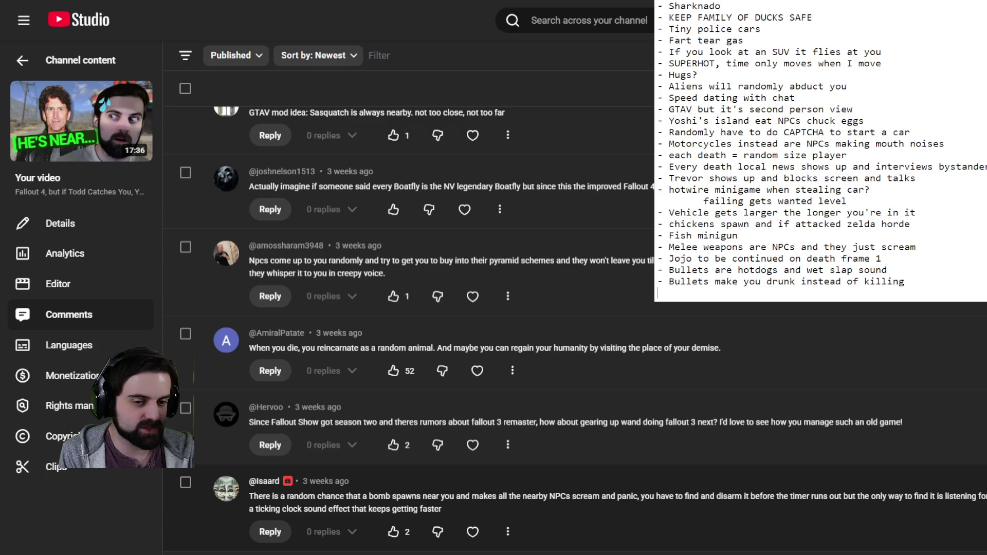
{"action": "scroll", "coordinate": [575, 329], "scroll_direction": "down", "scroll_amount": 10}
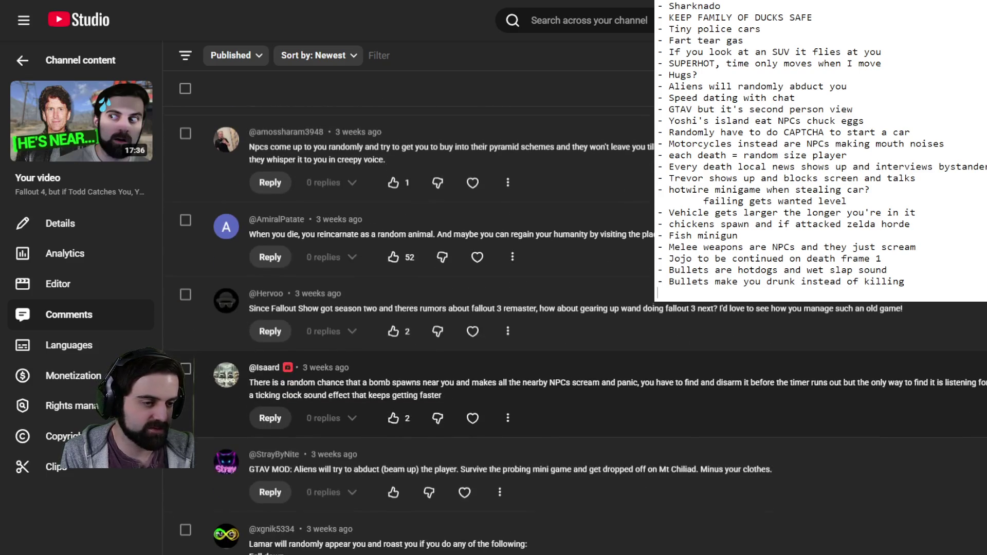
{"action": "scroll", "coordinate": [575, 329], "scroll_direction": "up", "scroll_amount": 7}
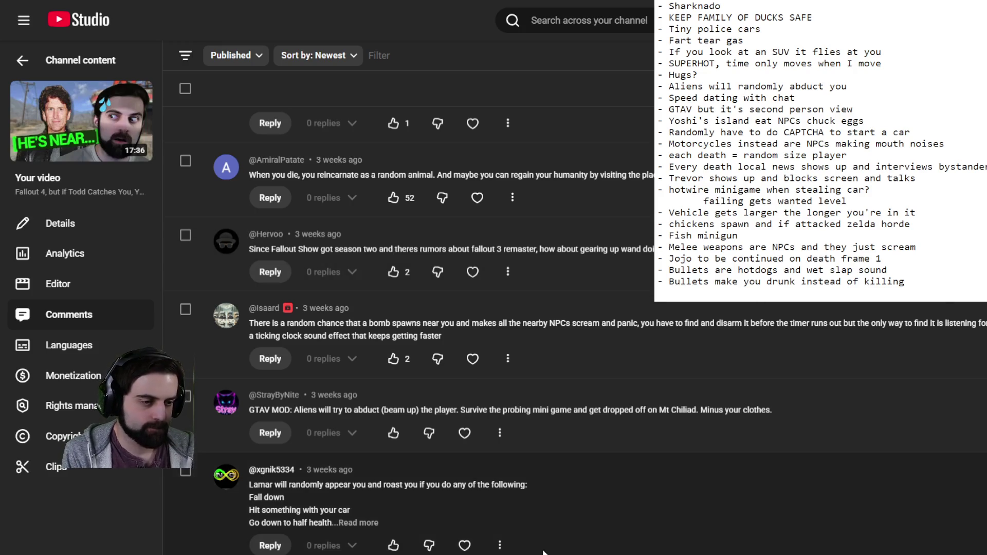
{"action": "scroll", "coordinate": [560, 526], "scroll_direction": "down", "scroll_amount": 3}
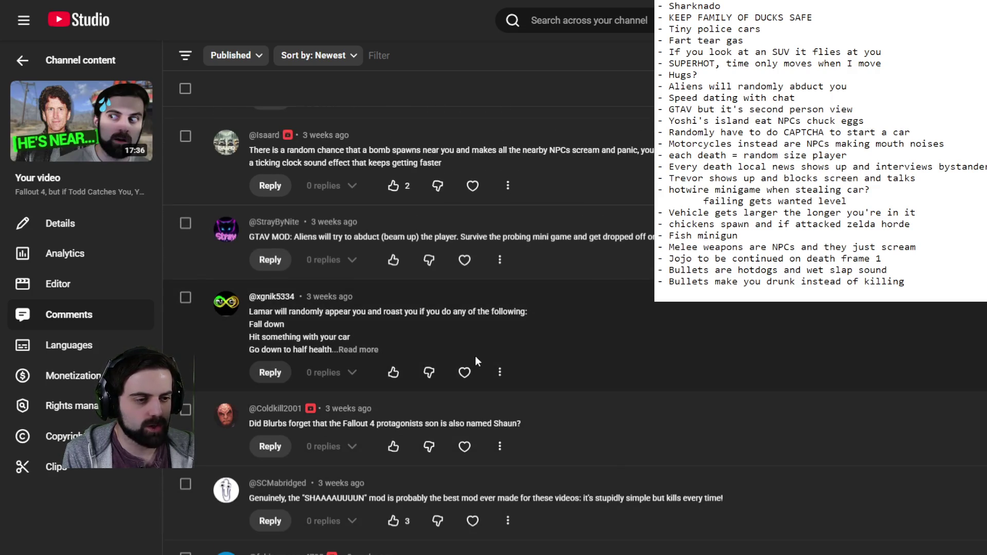
{"action": "scroll", "coordinate": [476, 360], "scroll_direction": "down", "scroll_amount": 3}
{"action": "scroll", "coordinate": [475, 361], "scroll_direction": "down", "scroll_amount": 2}
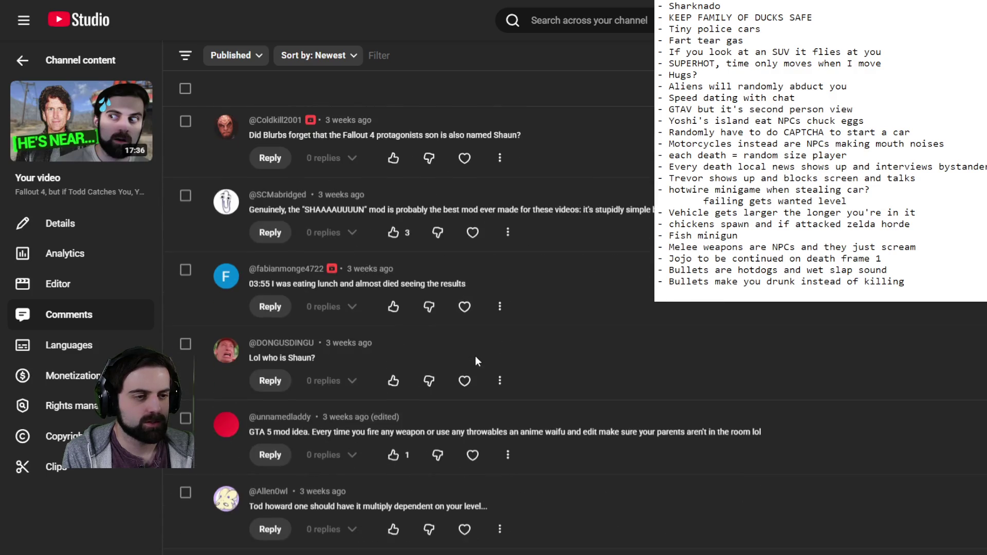
{"action": "scroll", "coordinate": [475, 360], "scroll_direction": "down", "scroll_amount": 2}
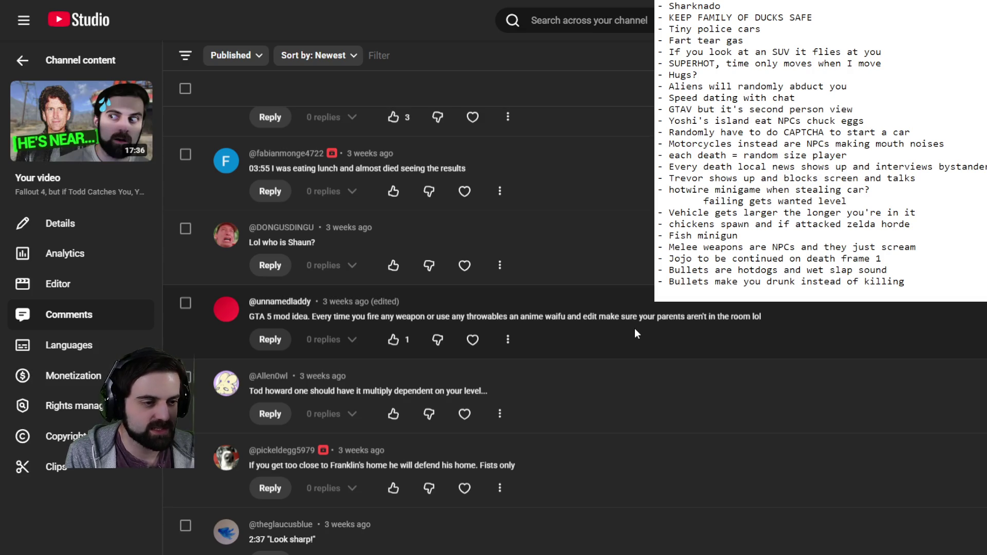
{"action": "scroll", "coordinate": [635, 332], "scroll_direction": "down", "scroll_amount": 4}
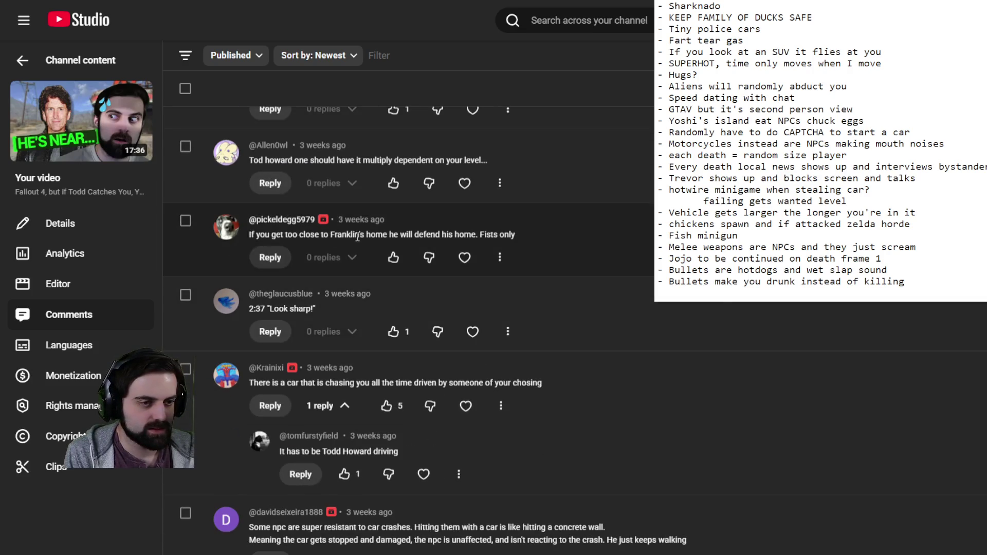
{"action": "scroll", "coordinate": [353, 322], "scroll_direction": "down", "scroll_amount": 2}
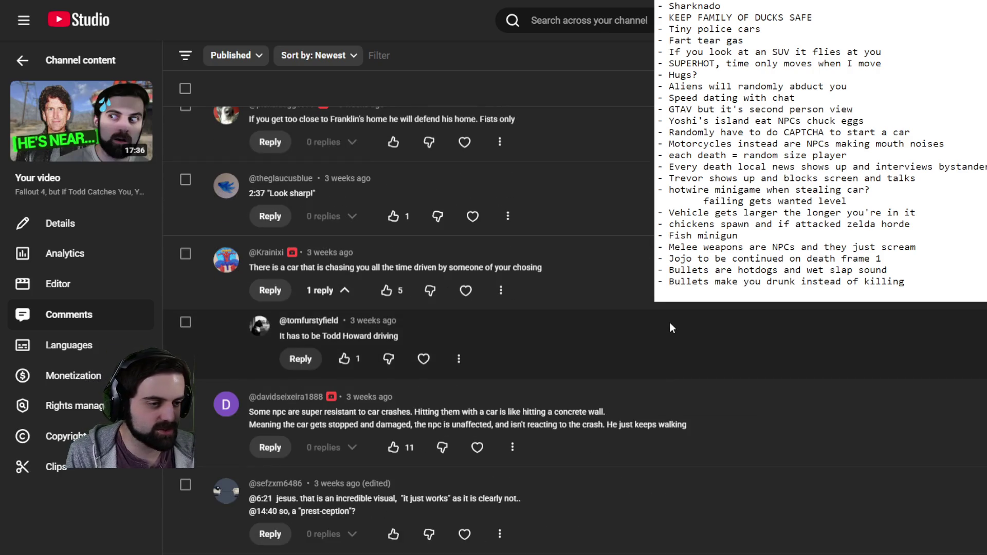
{"action": "scroll", "coordinate": [670, 324], "scroll_direction": "down", "scroll_amount": 3}
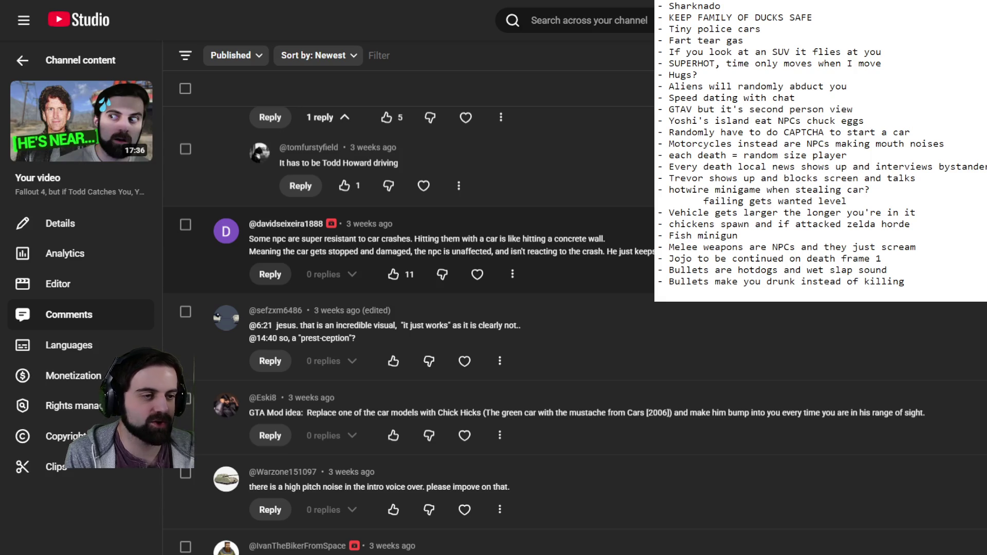
{"action": "scroll", "coordinate": [668, 258], "scroll_direction": "down", "scroll_amount": 3}
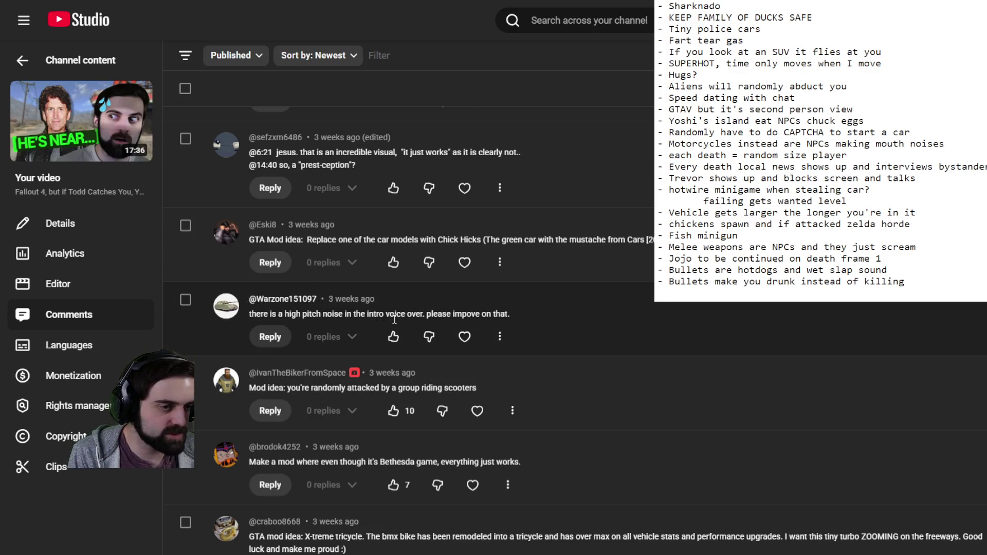
{"action": "mouse_move", "coordinate": [96, 138]}
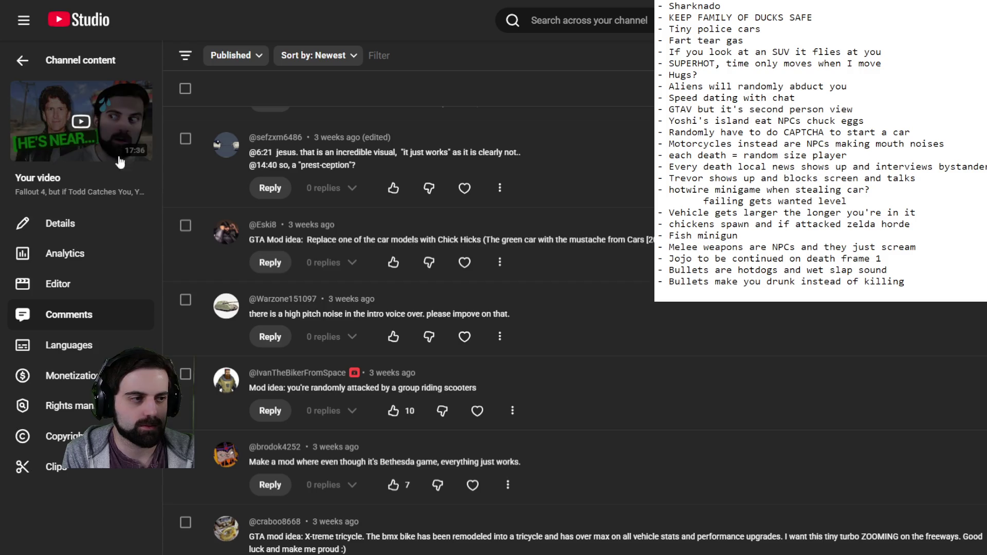
{"action": "left_click", "coordinate": [113, 146]}
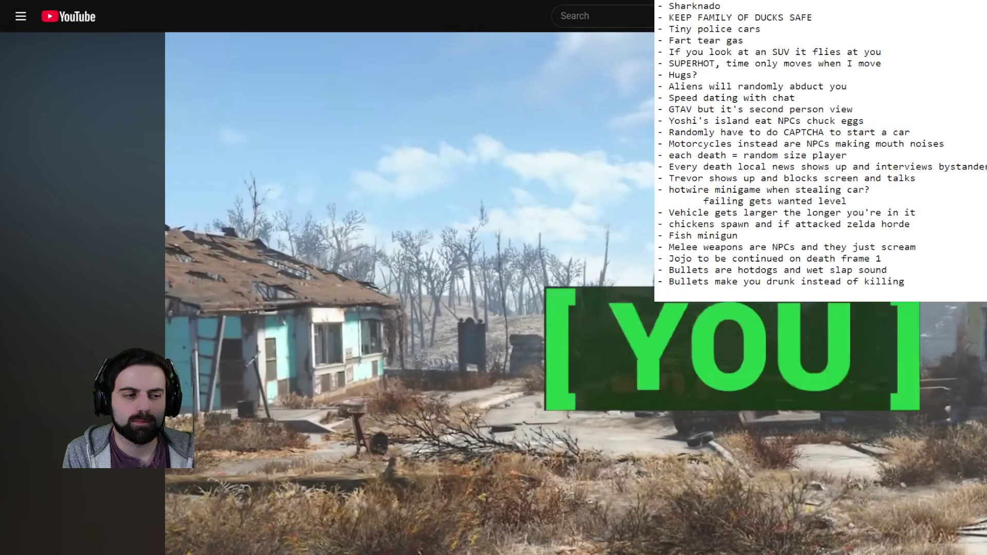
Seek the video to the wasteland house scene and resume playback
{"action": "left_click_drag", "start_coordinate": [77, 553], "coordinate": [77, 553]}
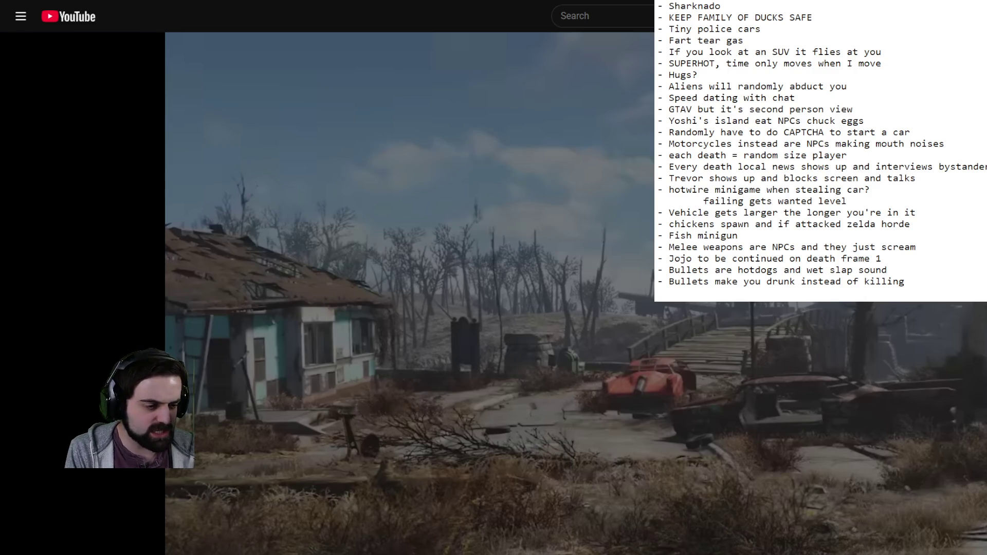
{"action": "left_click", "coordinate": [286, 510]}
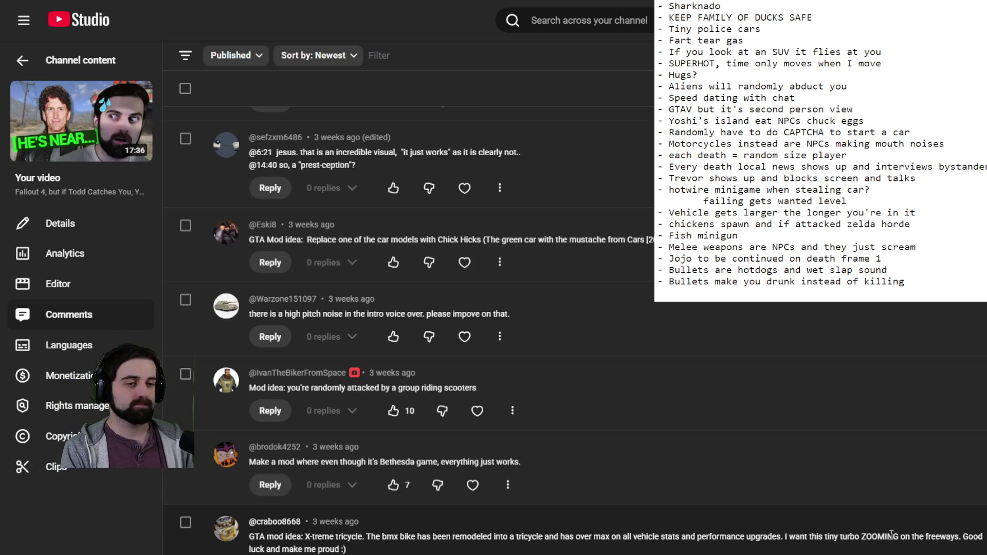
Scroll down the Comments page to the haunted flaming car and trench-coat Chops police ideas
{"action": "scroll", "coordinate": [694, 502], "scroll_direction": "down", "scroll_amount": 1}
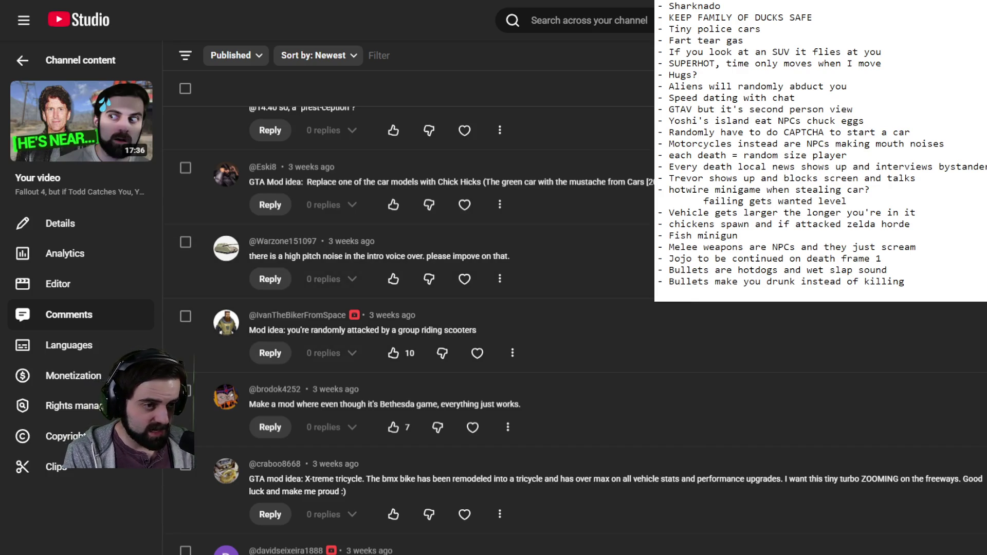
{"action": "scroll", "coordinate": [669, 303], "scroll_direction": "down", "scroll_amount": 3}
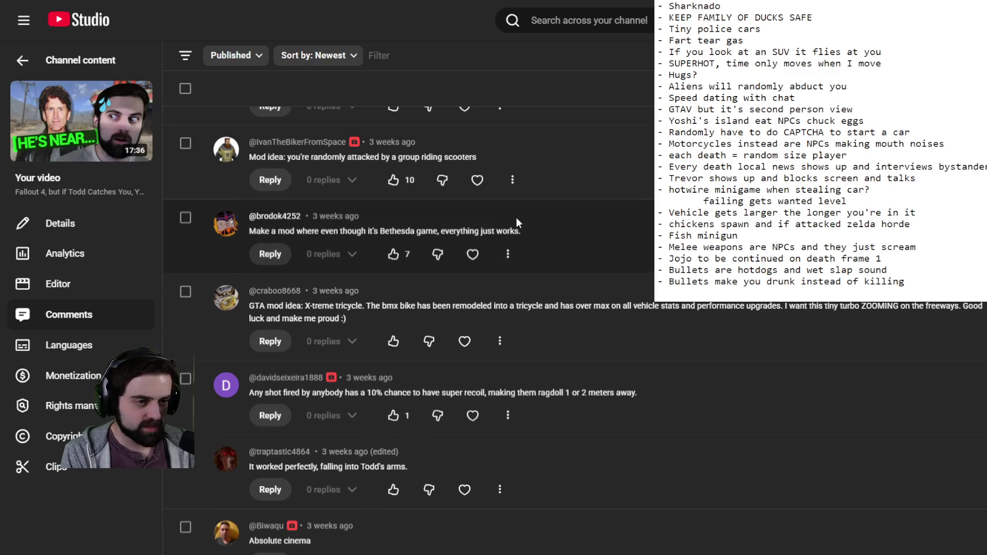
{"action": "scroll", "coordinate": [516, 218], "scroll_direction": "down", "scroll_amount": 2}
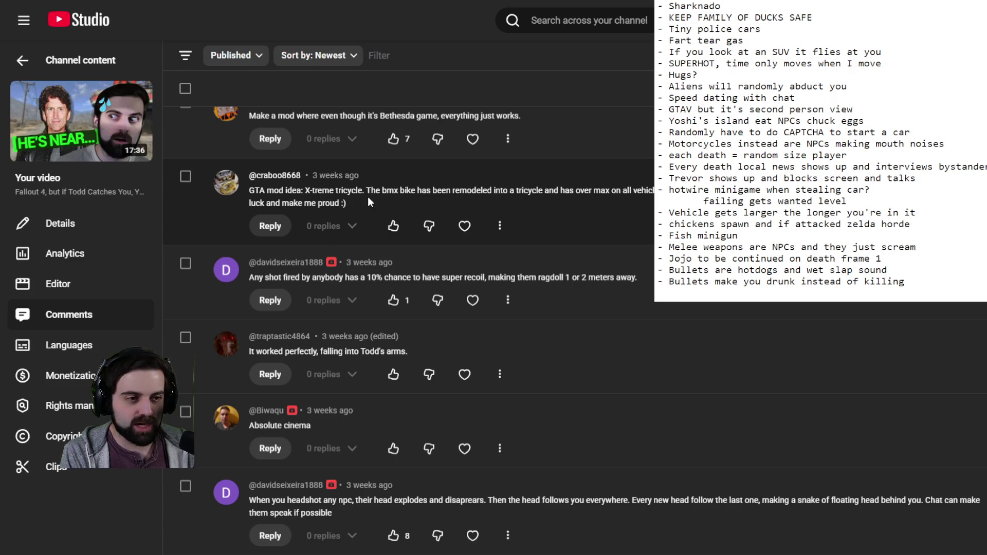
{"action": "scroll", "coordinate": [584, 166], "scroll_direction": "down", "scroll_amount": 1}
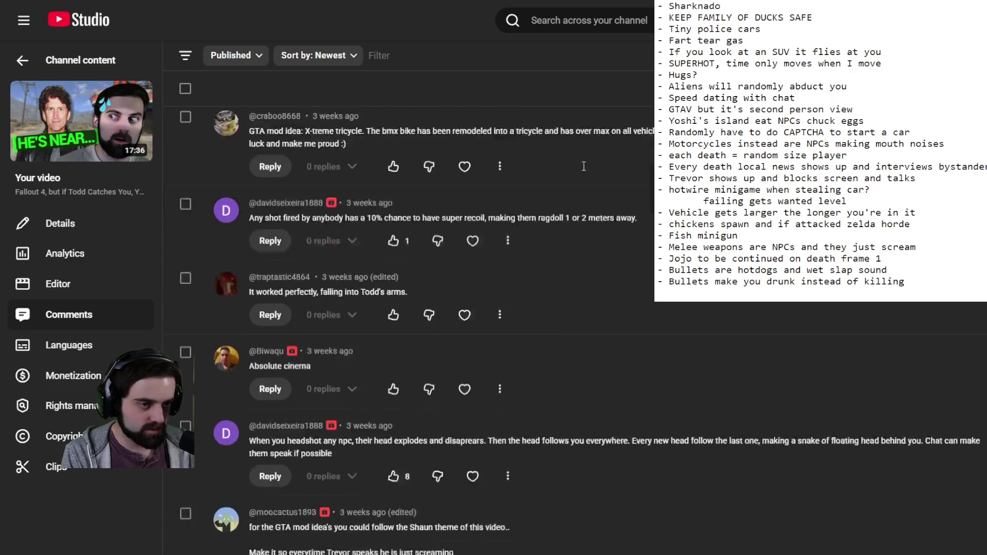
{"action": "scroll", "coordinate": [584, 166], "scroll_direction": "down", "scroll_amount": 1}
{"action": "scroll", "coordinate": [307, 159], "scroll_direction": "down", "scroll_amount": 4}
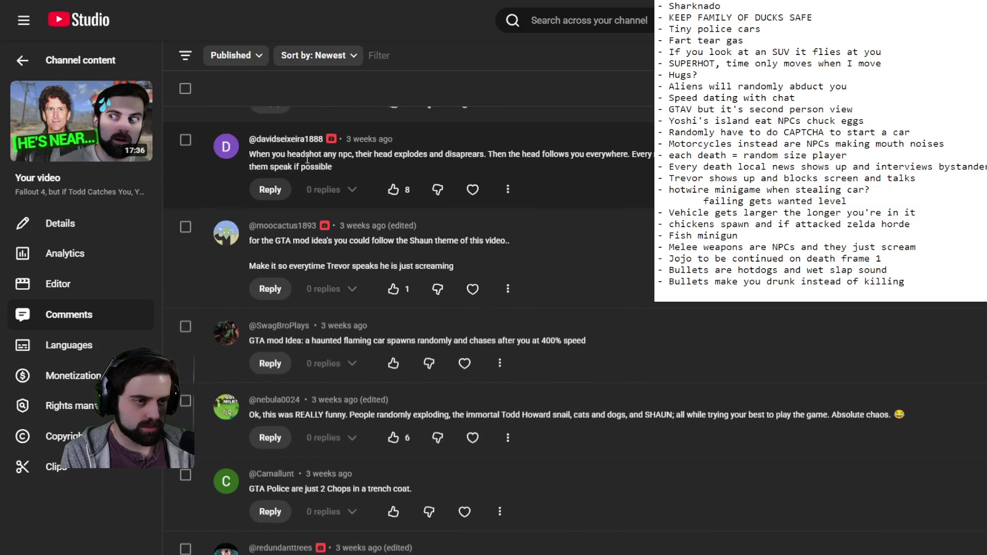